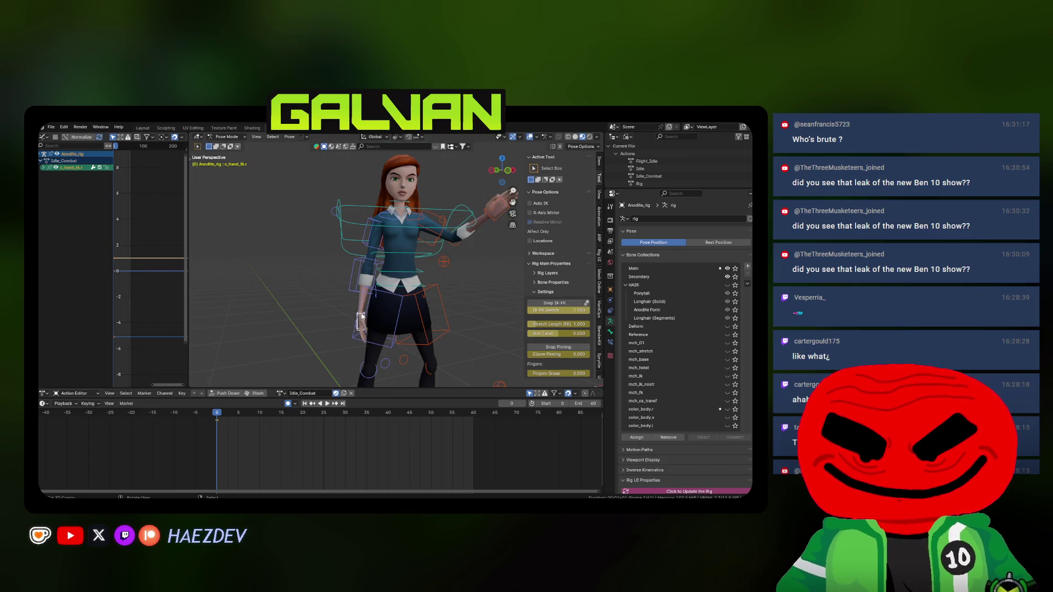
- Snap Gwen's right arm to IK, then move and rotate the c_hand_ik.r hand control
click(547, 306)
mouse_move(439, 285)
middle_down()
mouse_move(369, 282)
mouse_move(401, 280)
mouse_move(399, 313)
mouse_move(365, 317)
middle_up()
key(g)
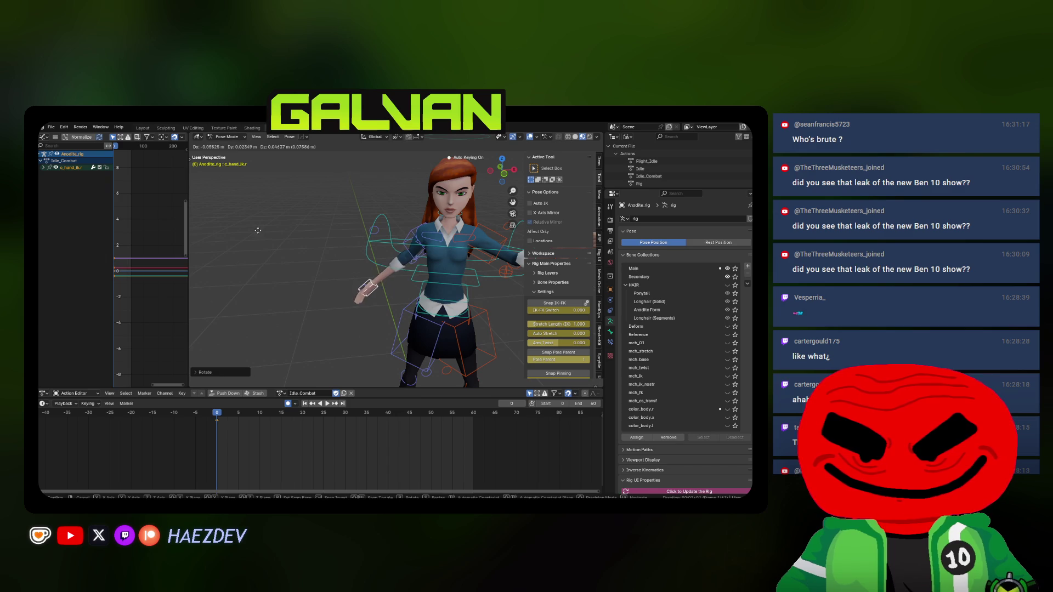
key(Escape)
mouse_move(384, 279)
middle_down()
mouse_move(402, 281)
mouse_move(437, 326)
mouse_move(368, 305)
middle_up()
key(r)
click(426, 306)
key(g)
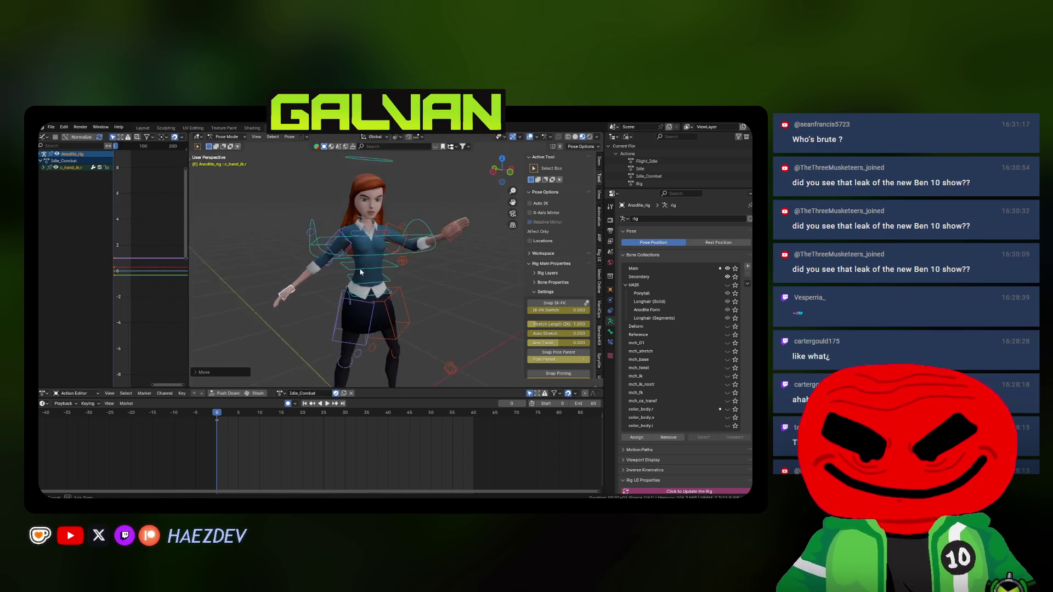
- Twist Gwen's torso by rotating the c_spine_master.x spine control
click(439, 236)
key(r)
mouse_move(439, 236)
middle_down()
mouse_move(451, 276)
mouse_move(431, 256)
mouse_move(396, 253)
mouse_move(375, 220)
middle_up()
click(451, 276)
key(shift+z)
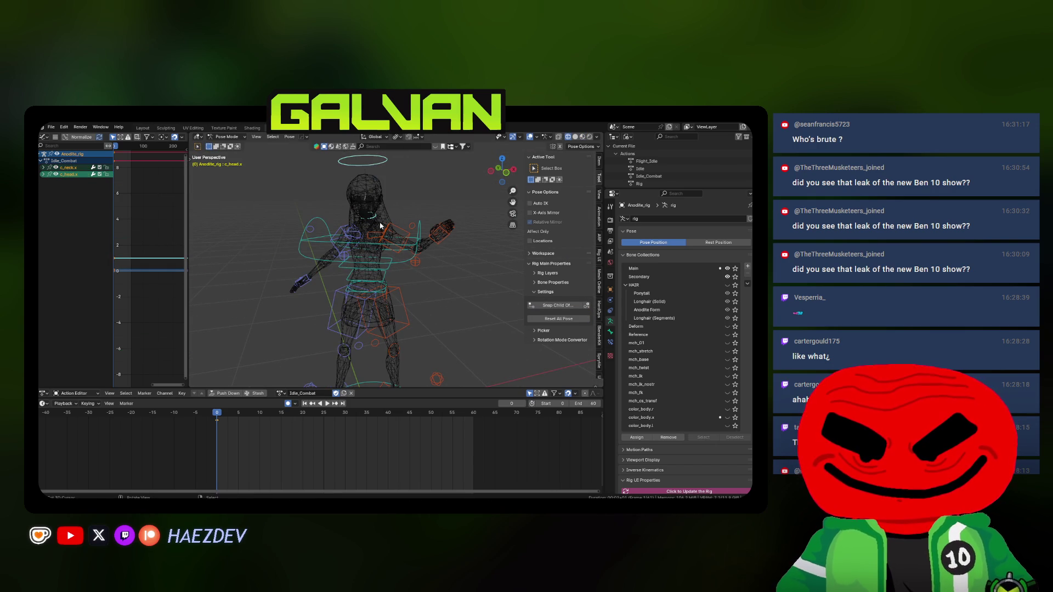
- Turn Gwen's head around the vertical Z axis with the c_head.x control
middle_drag(380, 225, 422, 254)
key(shift+z)
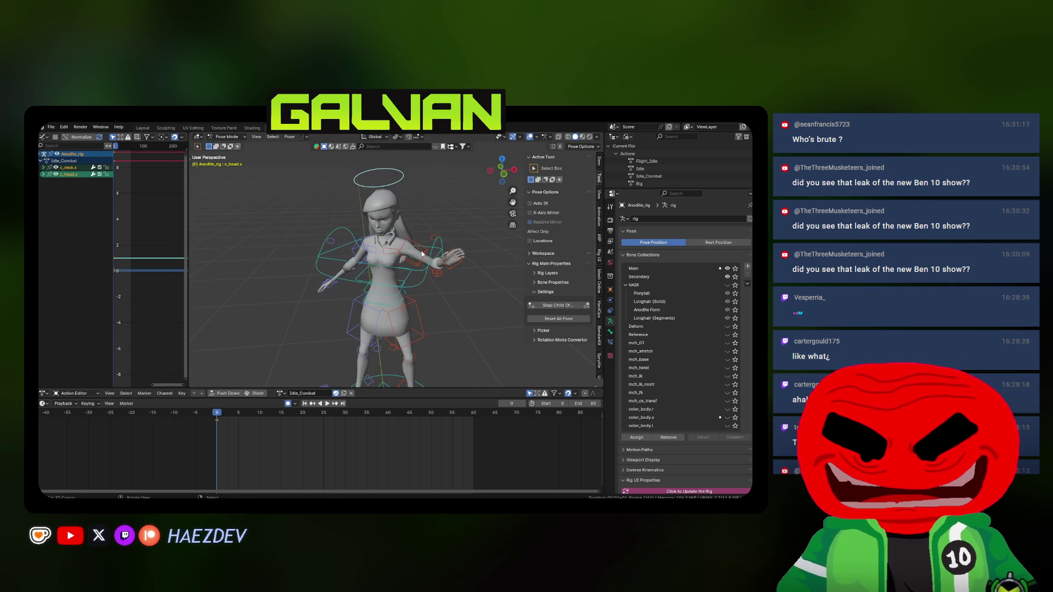
click(424, 239)
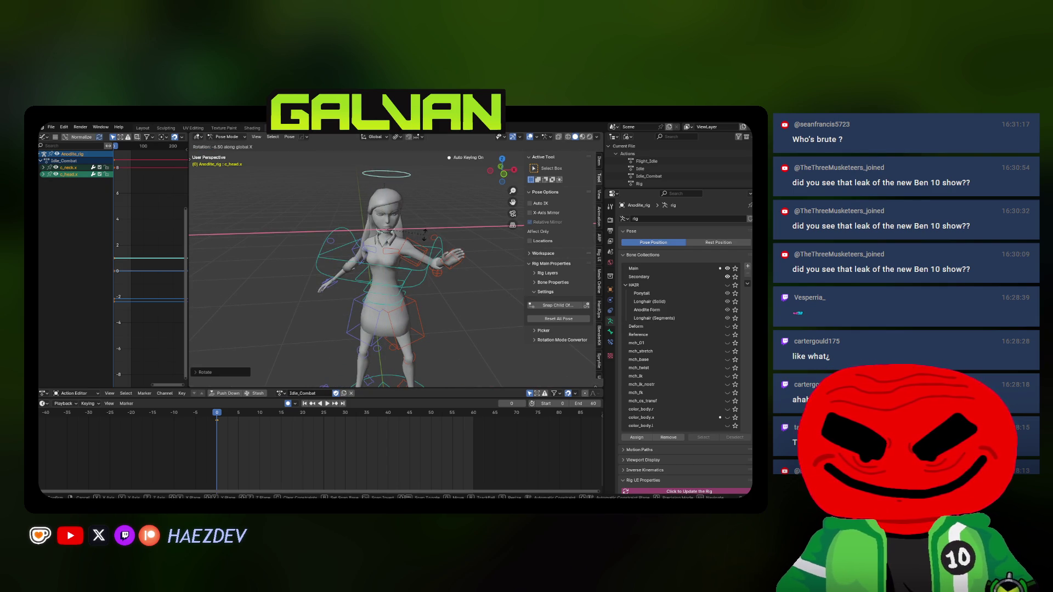
click(424, 235)
key(z)
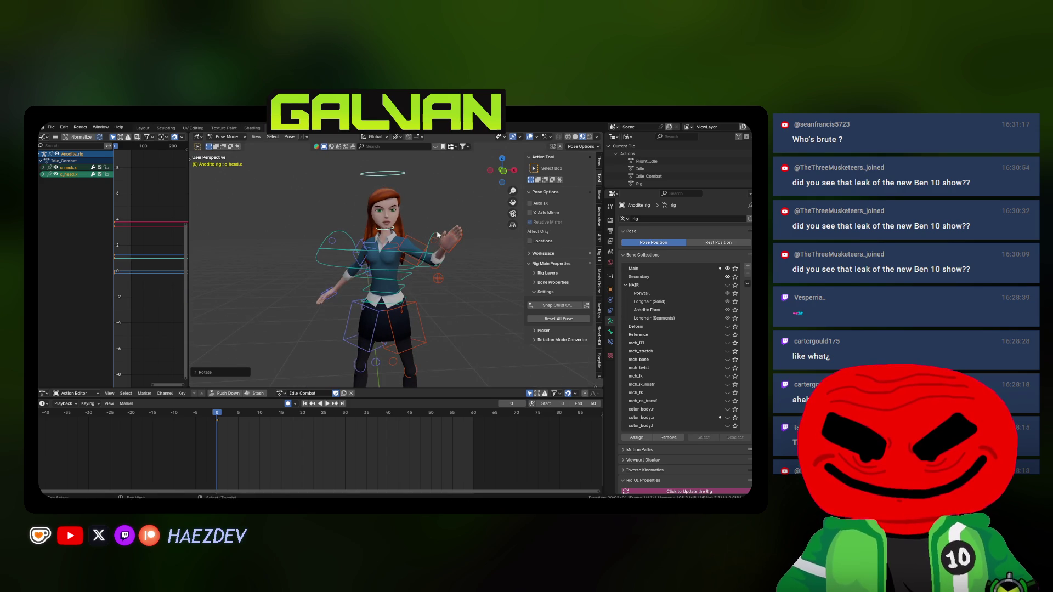
middle_drag(437, 235, 431, 246)
key(z)
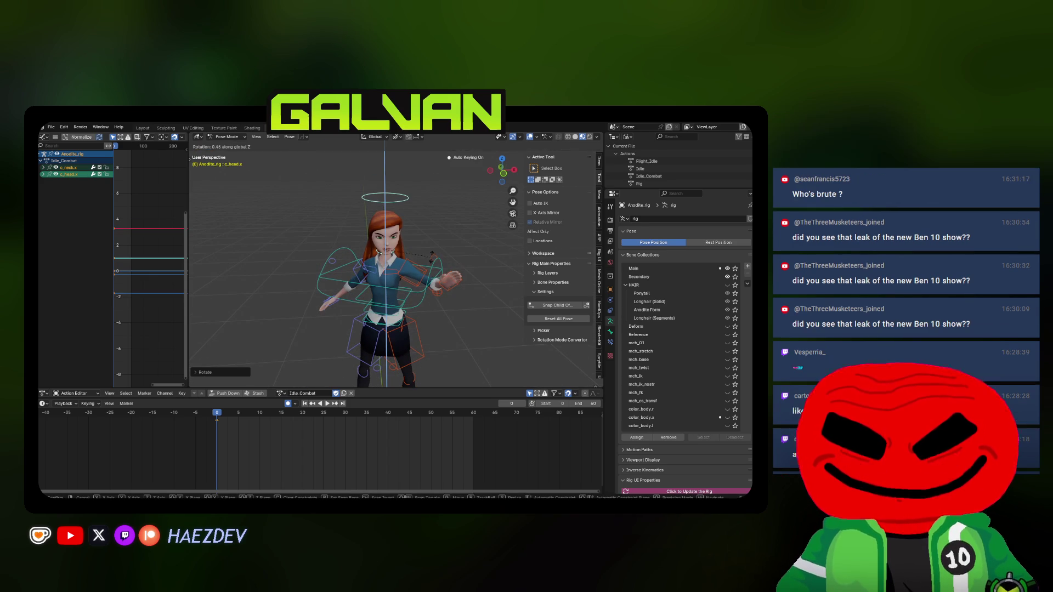
click(384, 298)
- Reposition c_hand_ik.l and rotate c_shoulder.l to raise her left hand before her chest
mouse_move(384, 297)
middle_down()
mouse_move(373, 285)
mouse_move(383, 254)
mouse_move(421, 257)
mouse_move(405, 258)
middle_up()
click(368, 276)
click(360, 281)
click(417, 255)
key(r)
click(417, 252)
click(415, 250)
- Move the left elbow pole, then curl the left pinky and left index finger
key(g)
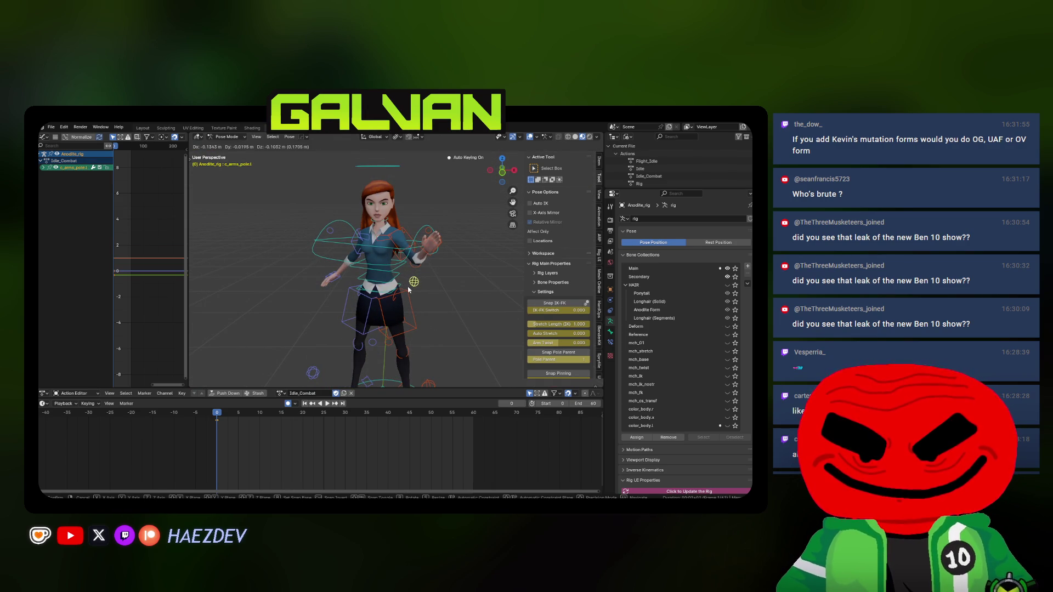
click(410, 298)
scroll(431, 241, up, 5)
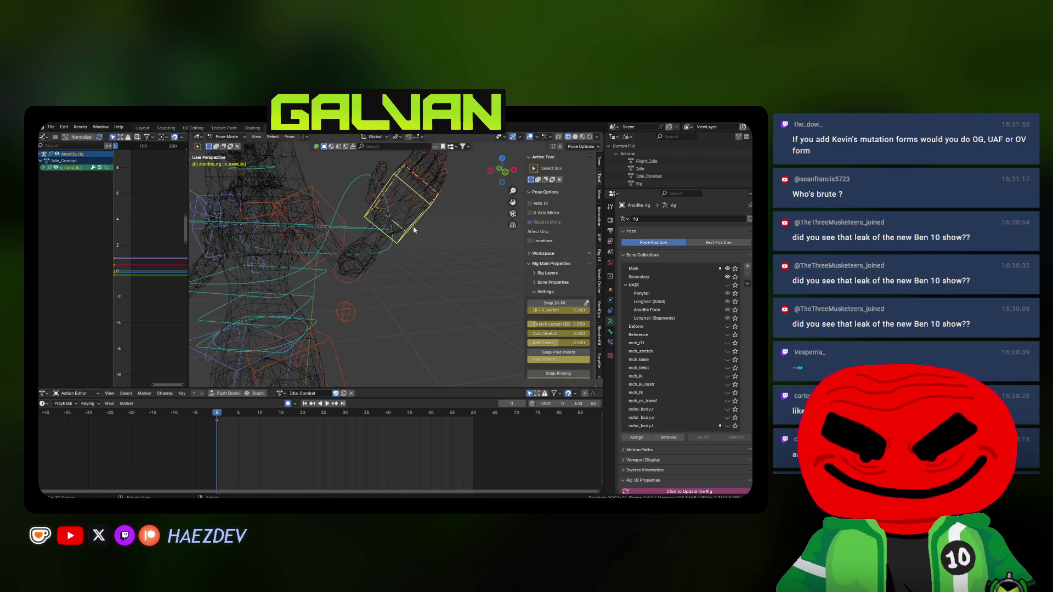
click(441, 230)
click(436, 191)
key(alt+z)
key(alt+z)
mouse_move(439, 225)
middle_down()
mouse_move(466, 233)
mouse_move(472, 222)
mouse_move(431, 227)
mouse_move(414, 213)
middle_up()
key(r)
key(alt+z)
click(441, 237)
click(410, 210)
key(r)
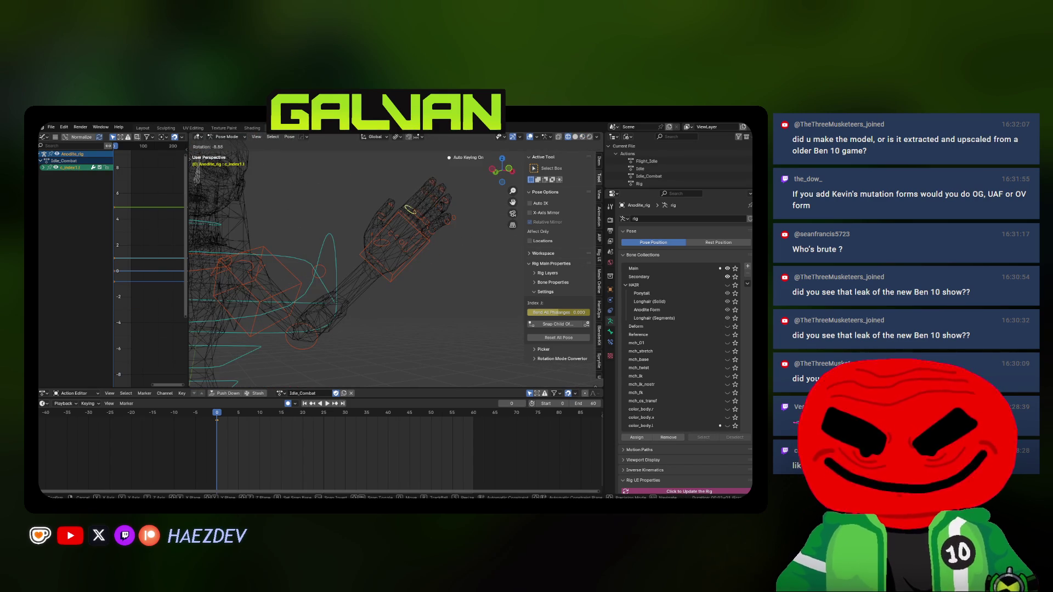
click(399, 257)
- Rotate Gwen's left thumb into a relaxed curl
key(alt+z)
mouse_move(400, 258)
middle_down()
mouse_move(417, 261)
mouse_move(399, 263)
mouse_move(449, 233)
mouse_move(438, 259)
mouse_move(395, 275)
middle_up()
key(alt+z)
key(alt+z)
key(r)
click(460, 215)
key(alt+z)
scroll(330, 296, up, 4)
middle_drag(307, 301, 284, 307)
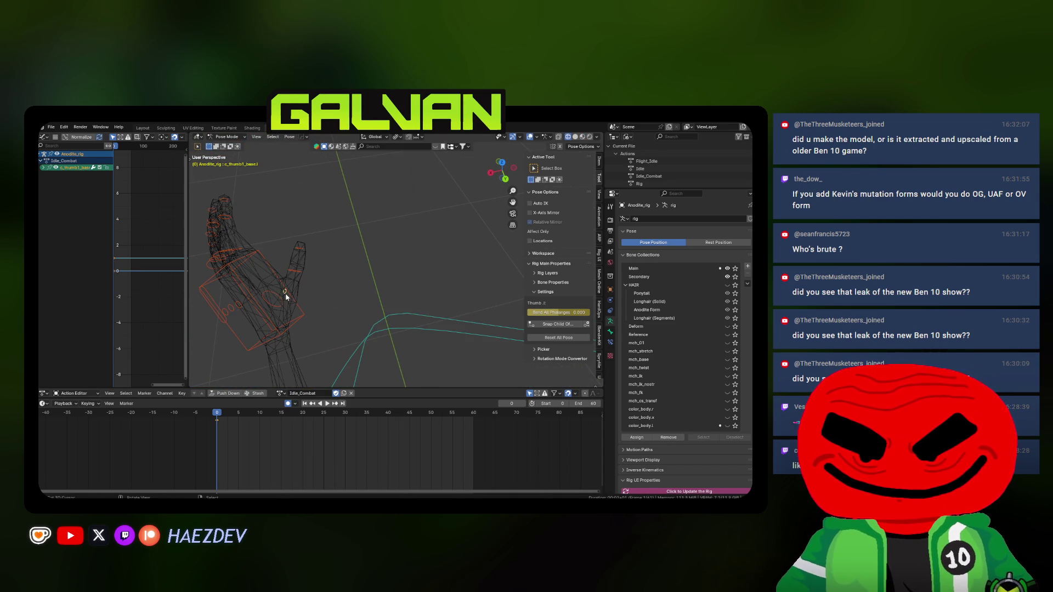
click(336, 297)
key(alt+z)
scroll(393, 244, down, 5)
mouse_move(393, 245)
middle_down()
mouse_move(410, 227)
mouse_move(466, 232)
mouse_move(437, 241)
mouse_move(500, 256)
middle_up()
- Curl the remaining left-hand finger bones to complete the left grip
key(alt+z)
key(r)
click(437, 241)
key(alt+z)
scroll(437, 242, up, 3)
click(459, 336)
scroll(460, 336, down, 5)
mouse_move(460, 336)
middle_down()
mouse_move(376, 281)
mouse_move(376, 245)
mouse_move(438, 256)
mouse_move(425, 236)
mouse_move(418, 271)
mouse_move(413, 244)
mouse_move(418, 279)
mouse_move(430, 236)
middle_up()
key(alt+z)
key(alt+z)
scroll(433, 254, up, 3)
- Curl the right pinky and right ring finger
key(alt+z)
key(r)
click(418, 257)
key(alt+z)
key(alt+z)
click(443, 260)
click(445, 272)
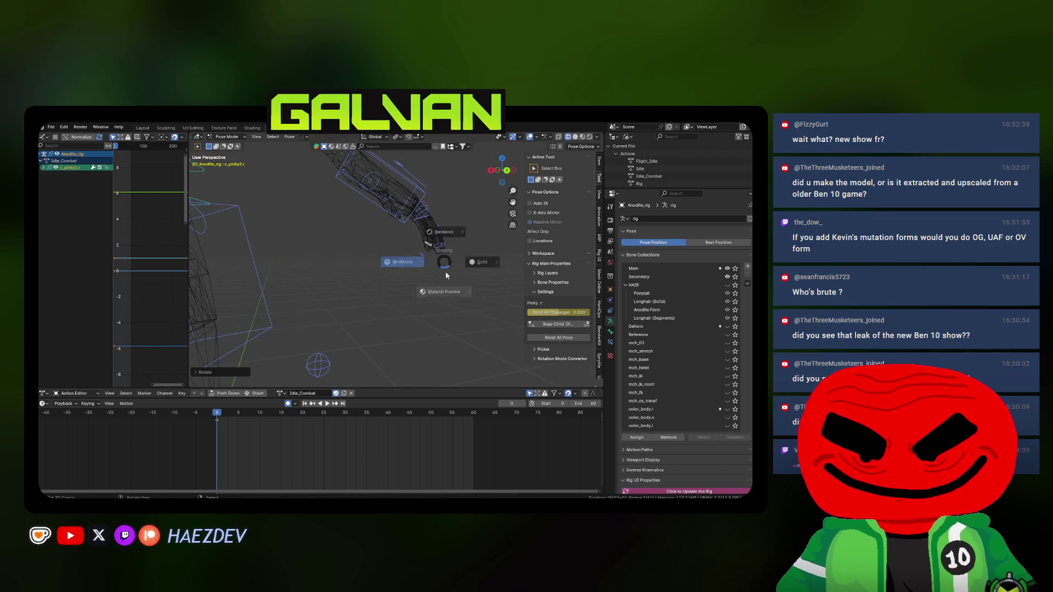
key(alt+z)
middle_drag(446, 271, 387, 294)
key(alt+z)
mouse_move(417, 229)
middle_down()
mouse_move(446, 235)
mouse_move(433, 234)
mouse_move(428, 292)
mouse_move(407, 221)
mouse_move(415, 212)
middle_up()
click(459, 254)
key(alt+z)
key(alt+z)
- Curl the right middle finger and right thumb to finish the right-hand grip
click(418, 220)
key(z)
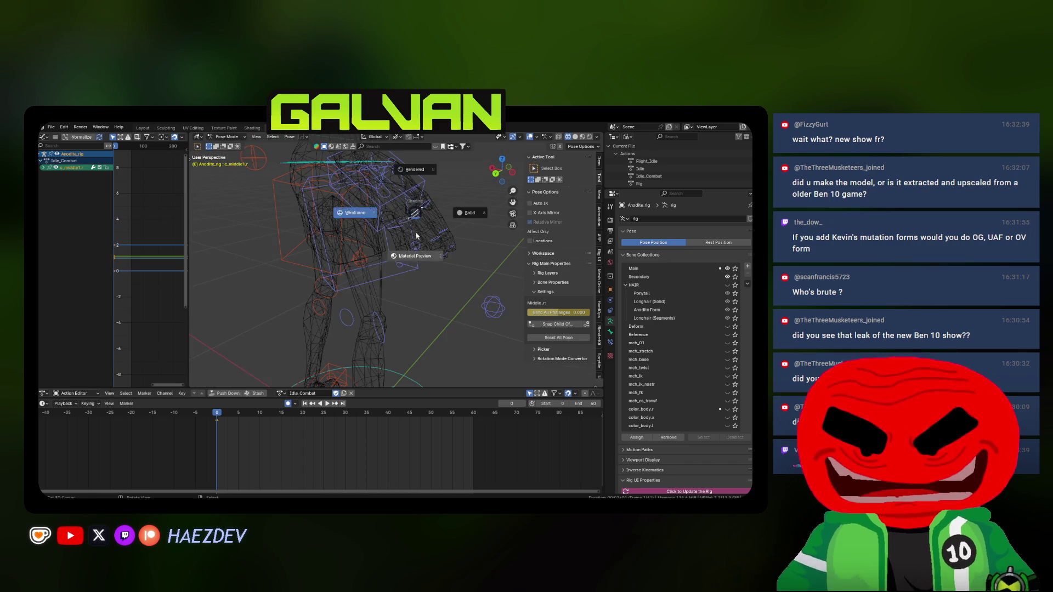
click(417, 236)
key(shift+z)
key(r)
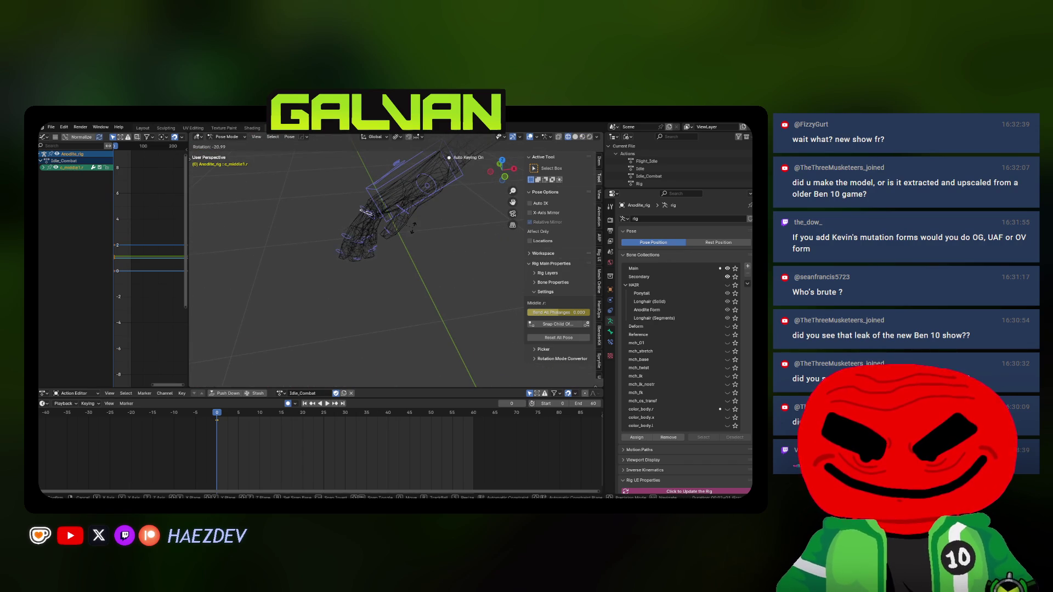
click(413, 228)
key(alt+z)
mouse_move(412, 228)
middle_down()
mouse_move(403, 235)
mouse_move(374, 189)
mouse_move(373, 224)
mouse_move(406, 235)
mouse_move(428, 223)
mouse_move(417, 226)
mouse_move(431, 232)
mouse_move(397, 207)
mouse_move(365, 226)
middle_up()
key(shift+z)
click(367, 198)
key(alt+z)
key(r)
click(441, 246)
click(410, 223)
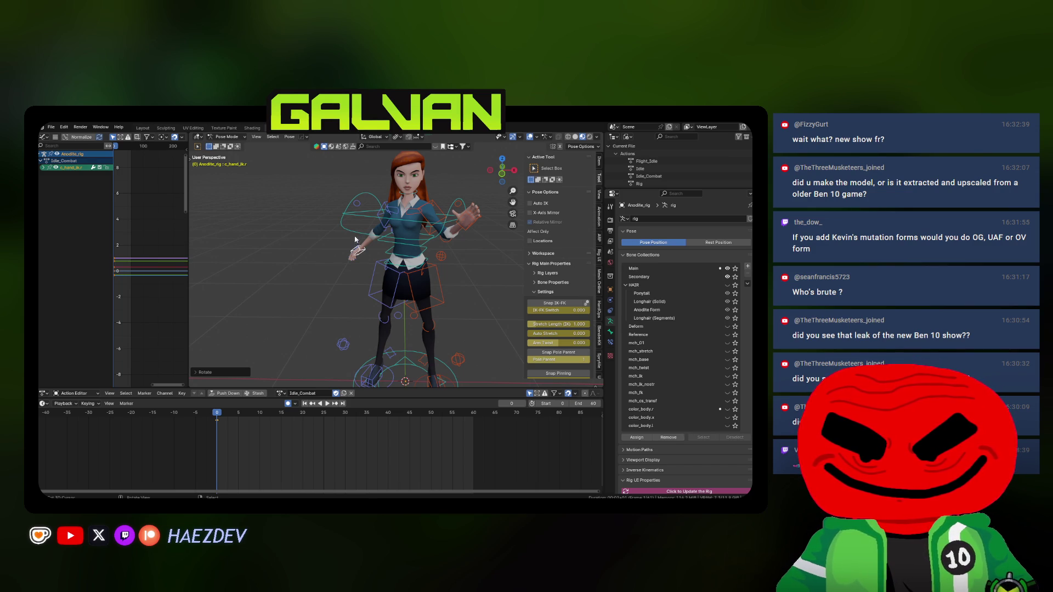
- Move the c_arms_pole.l control to redirect Gwen's left elbow
mouse_move(415, 236)
middle_down()
mouse_move(406, 226)
mouse_move(432, 231)
mouse_move(420, 236)
middle_up()
click(432, 234)
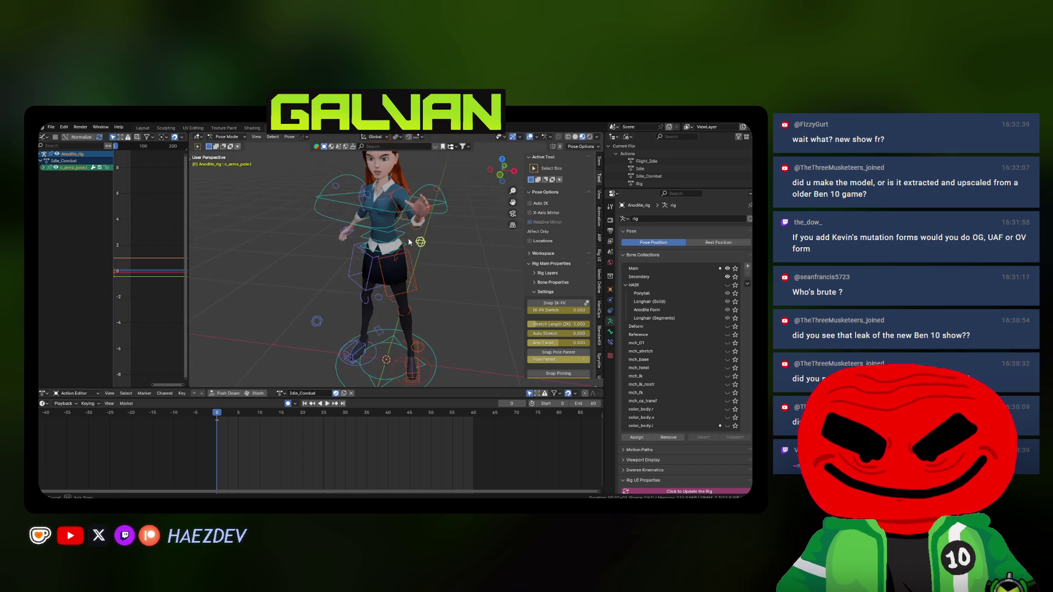
key(g)
click(429, 230)
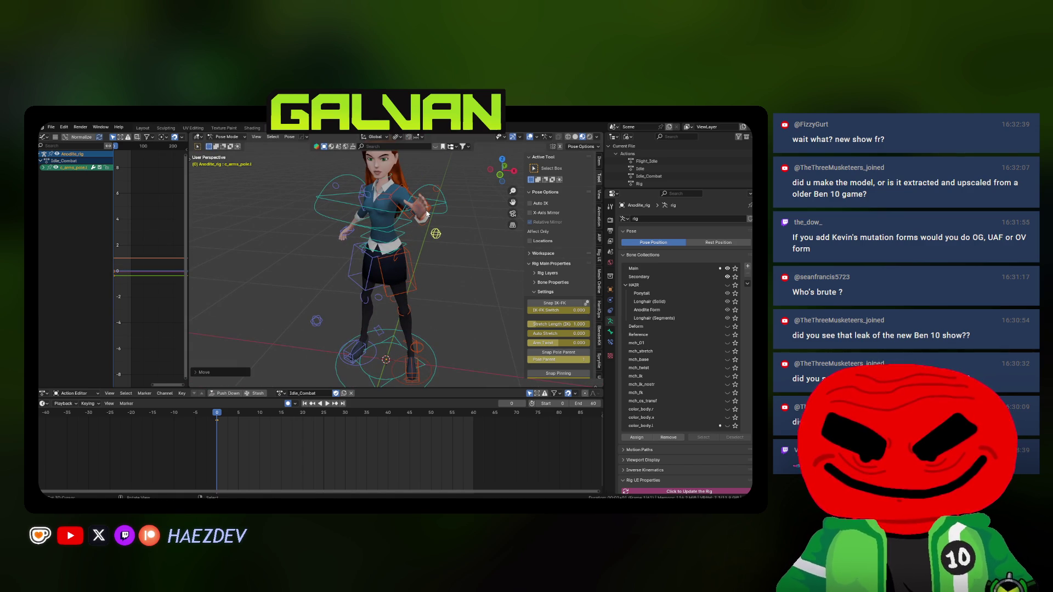
mouse_move(426, 214)
middle_down()
mouse_move(362, 260)
mouse_move(401, 281)
middle_up()
key(g)
key(shift+z)
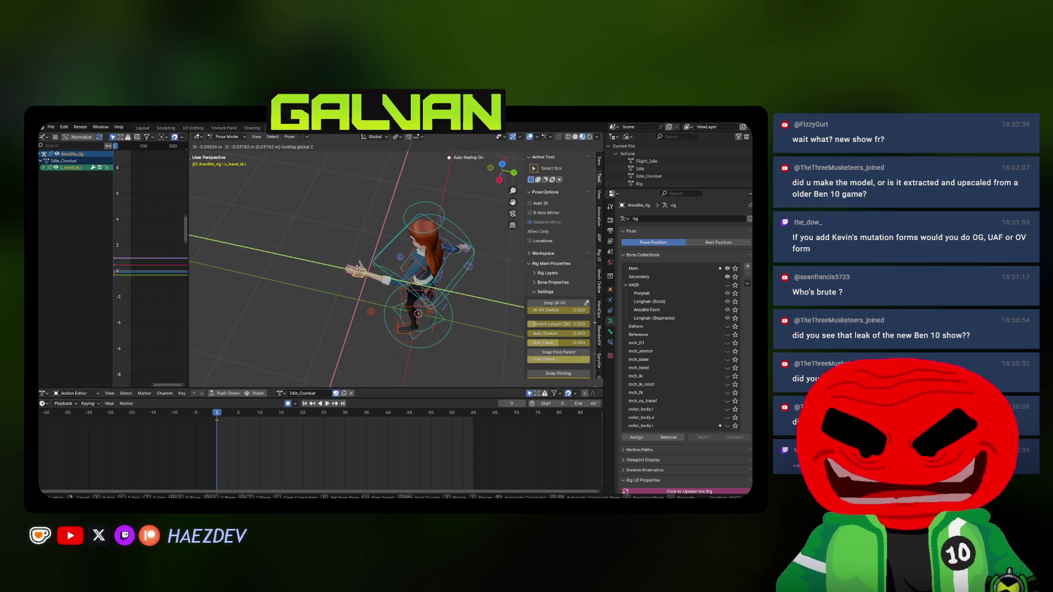
click(366, 228)
middle_drag(366, 227, 352, 256)
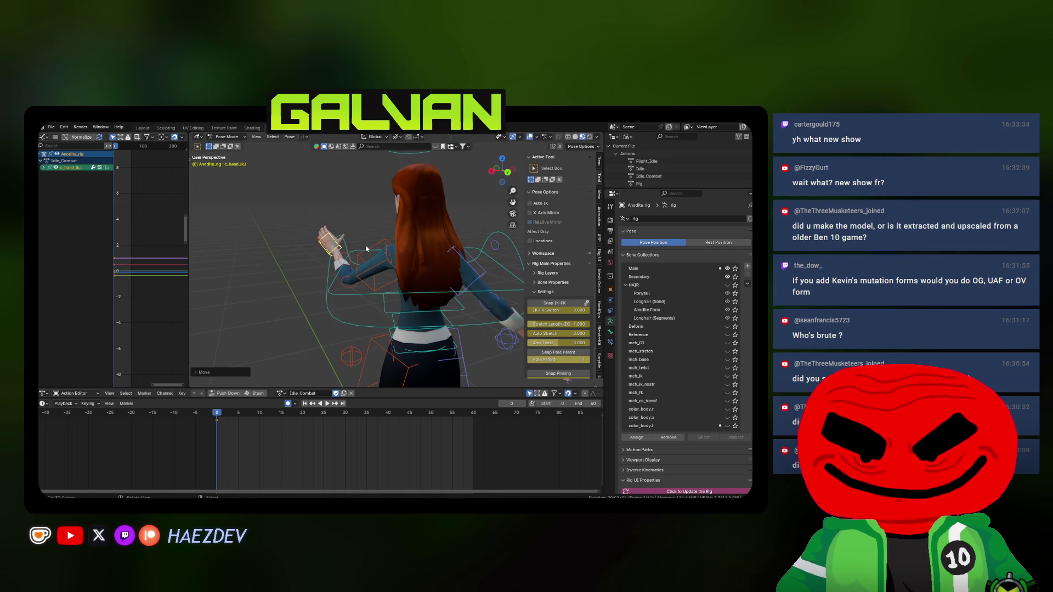
mouse_move(366, 249)
middle_down()
mouse_move(378, 237)
mouse_move(378, 252)
middle_up()
key(r)
key(KP_3)
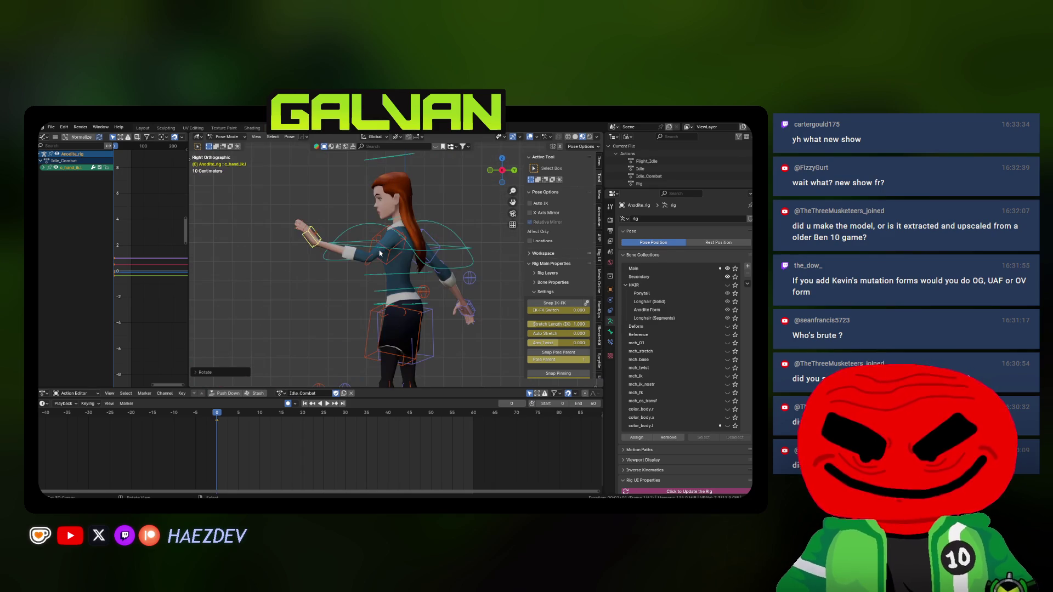
right_click(337, 201)
middle_drag(337, 201, 436, 296)
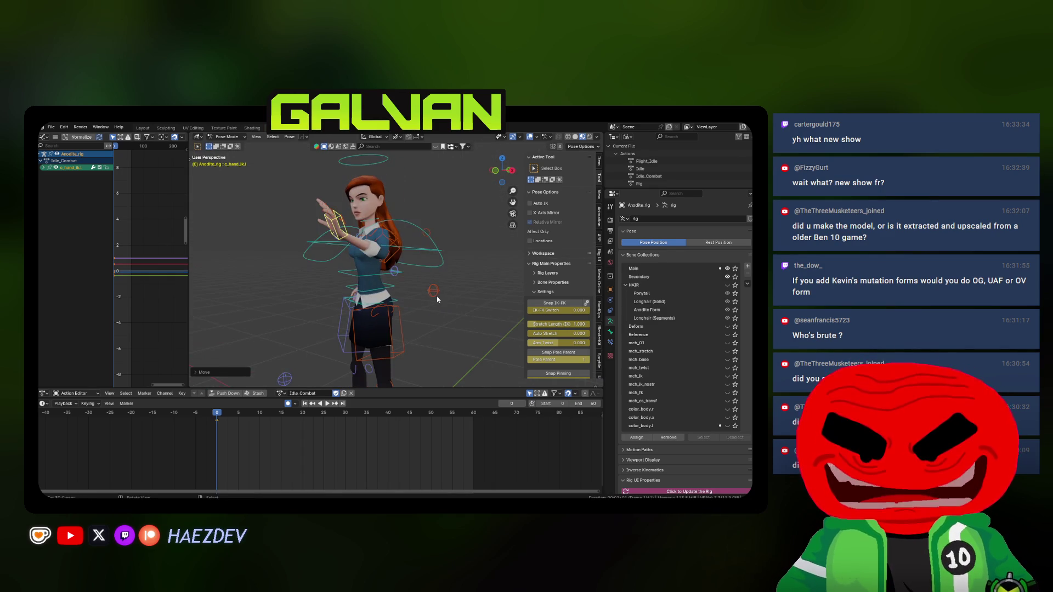
- Reposition the left elbow pole again and rotate the c_shoulder.l control
click(428, 283)
key(g)
click(442, 274)
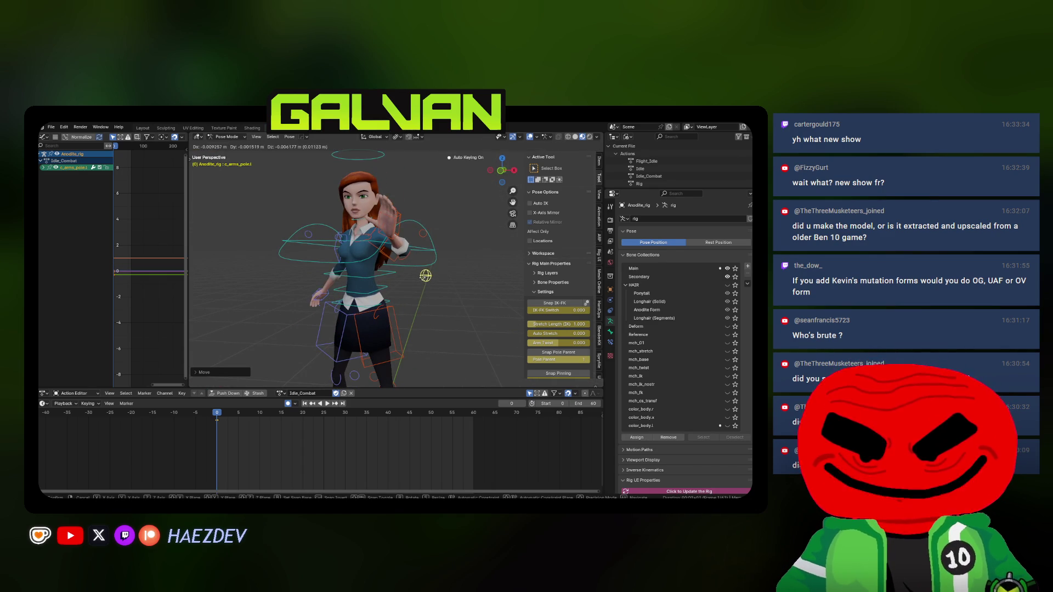
mouse_move(373, 264)
middle_down()
mouse_move(384, 253)
mouse_move(412, 263)
mouse_move(426, 305)
middle_up()
click(383, 247)
key(r)
click(407, 241)
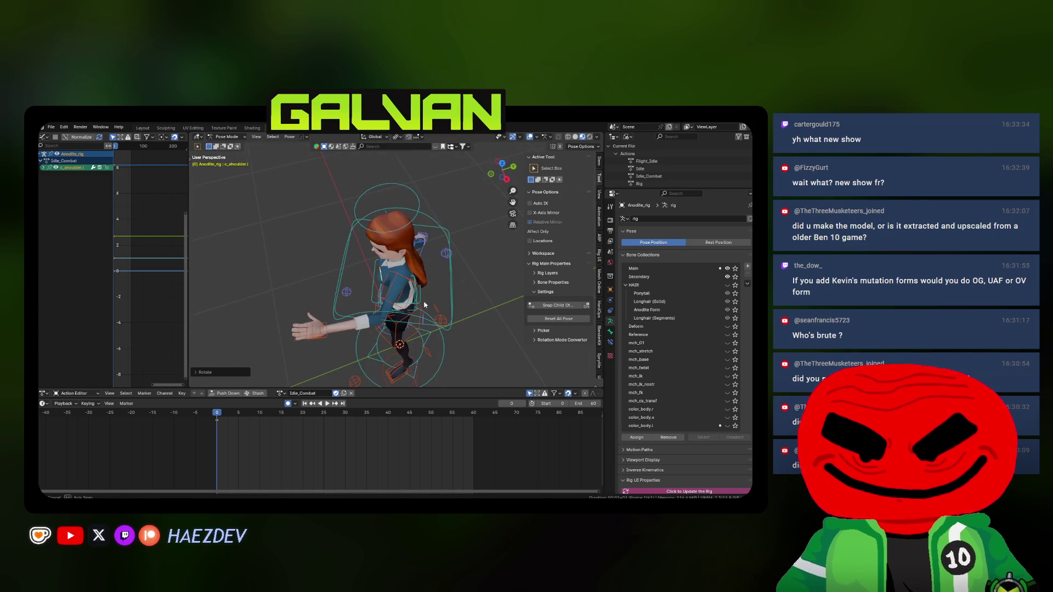
mouse_move(384, 258)
middle_down()
mouse_move(417, 260)
mouse_move(378, 277)
mouse_move(371, 294)
mouse_move(442, 302)
mouse_move(333, 278)
mouse_move(384, 255)
mouse_move(439, 258)
mouse_move(362, 270)
mouse_move(365, 294)
mouse_move(373, 288)
middle_up()
click(417, 260)
- Move the right hand control and rotate c_shoulder.r around the Z axis
click(372, 297)
key(g)
click(436, 302)
click(422, 236)
key(r)
key(z)
click(450, 272)
- Raise c_hand_ik.r so the right hand lifts with its palm facing out
click(355, 300)
key(g)
click(375, 276)
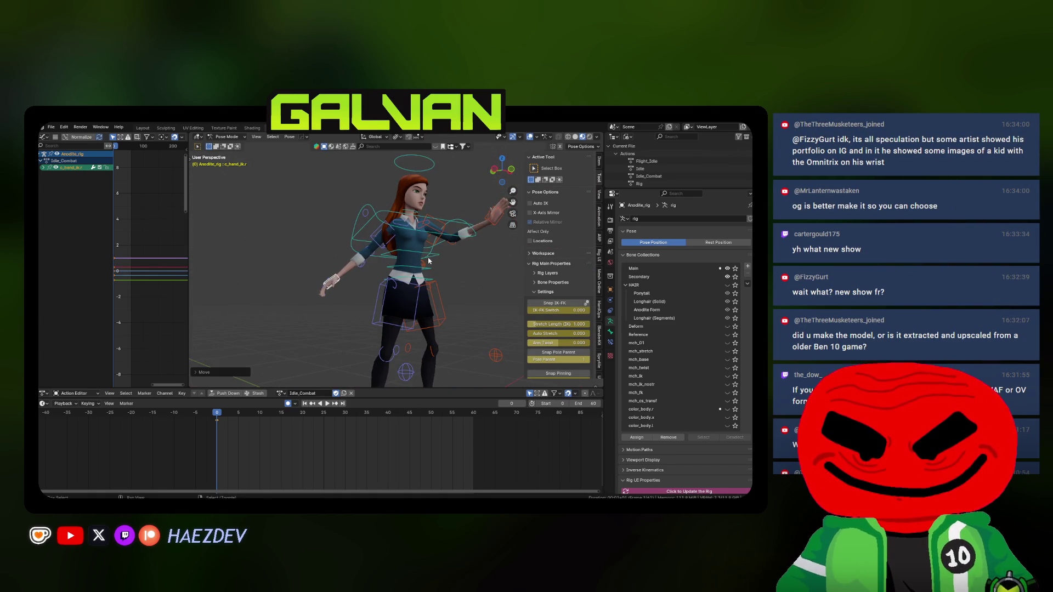
mouse_move(387, 274)
middle_down()
mouse_move(377, 281)
mouse_move(389, 261)
middle_up()
key(g)
click(376, 283)
mouse_move(332, 244)
middle_down()
mouse_move(369, 244)
mouse_move(382, 267)
middle_up()
key(shift+z)
key(shift+z)
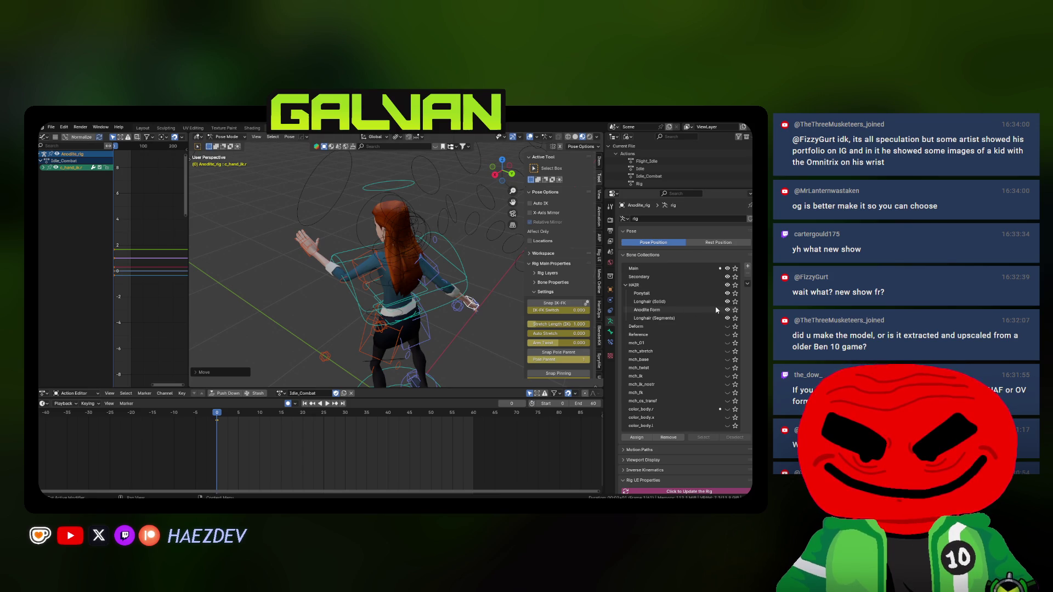
- Switch the viewport to material preview shading from a side view of Gwen
middle_drag(384, 247, 406, 213)
key(shift+z)
click(434, 220)
key(z)
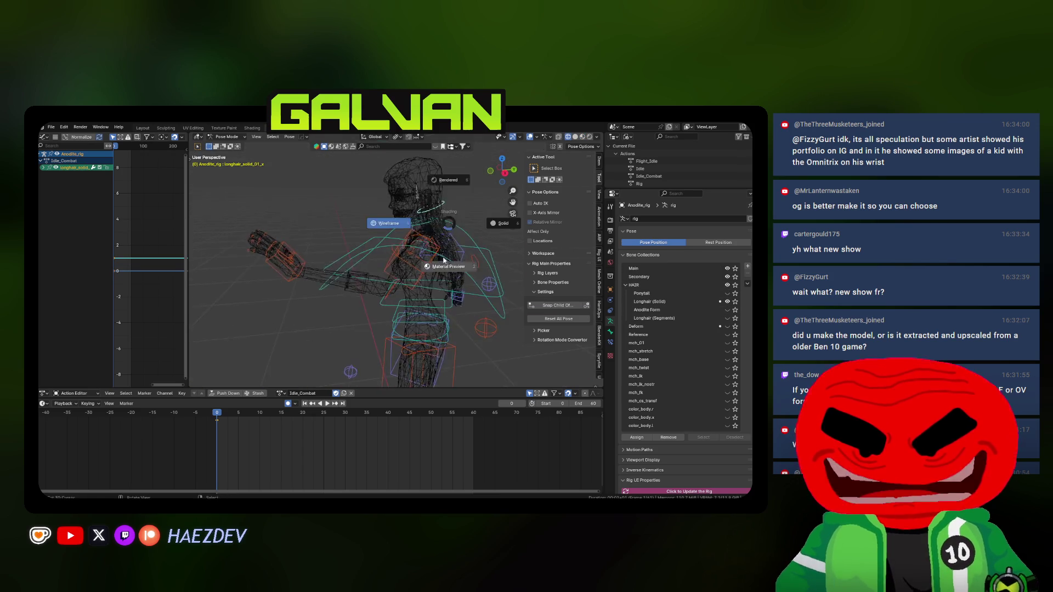
click(445, 260)
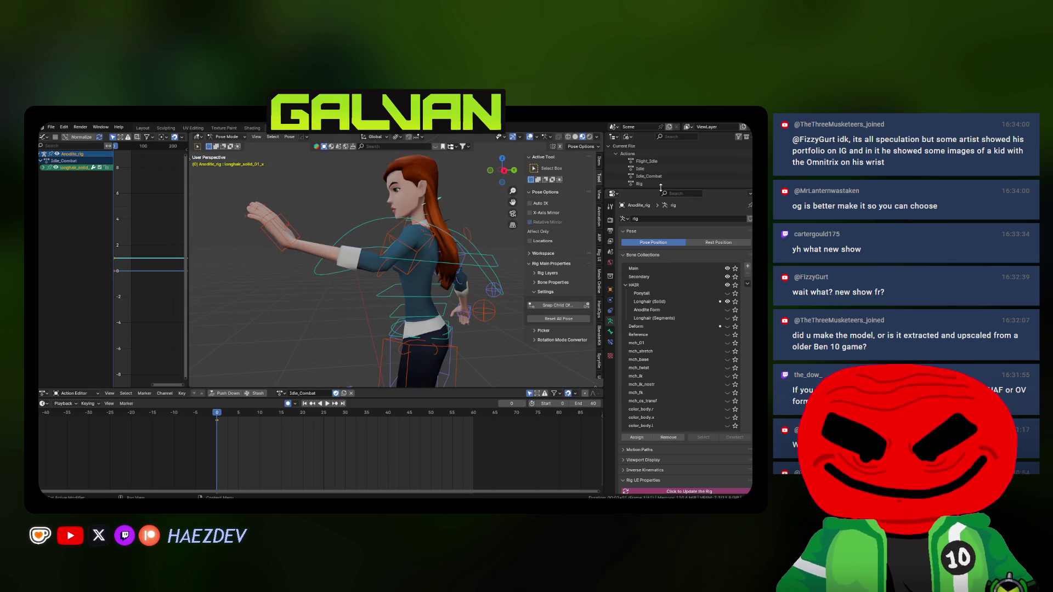
- In the View Layer outliner, hide Gwen Anodite Hair and enable the Gwen Longhair collection
drag(661, 188, 661, 226)
click(613, 136)
click(639, 159)
scroll(650, 199, down, 4)
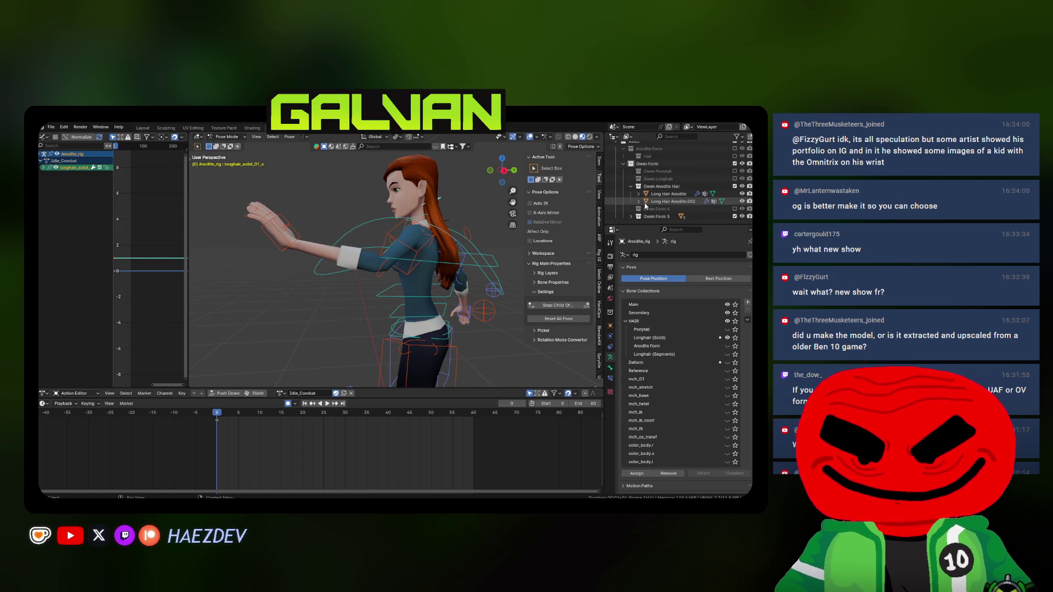
click(735, 187)
click(734, 194)
- Nudge the selected hair bone and inspect the long hair, undoing an accidental move
key(r)
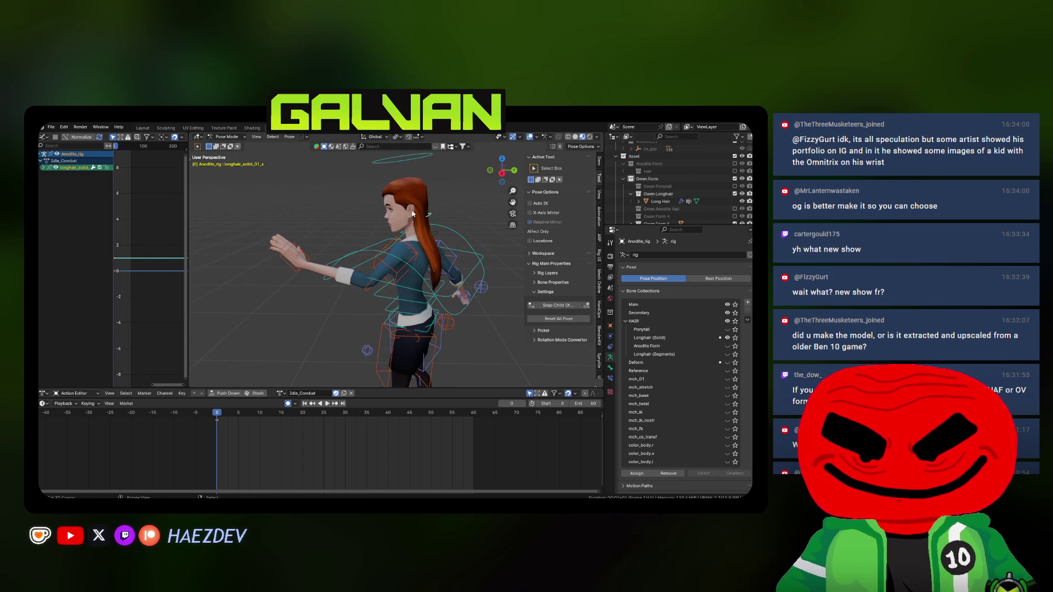
click(464, 217)
key(g)
click(478, 209)
key(z)
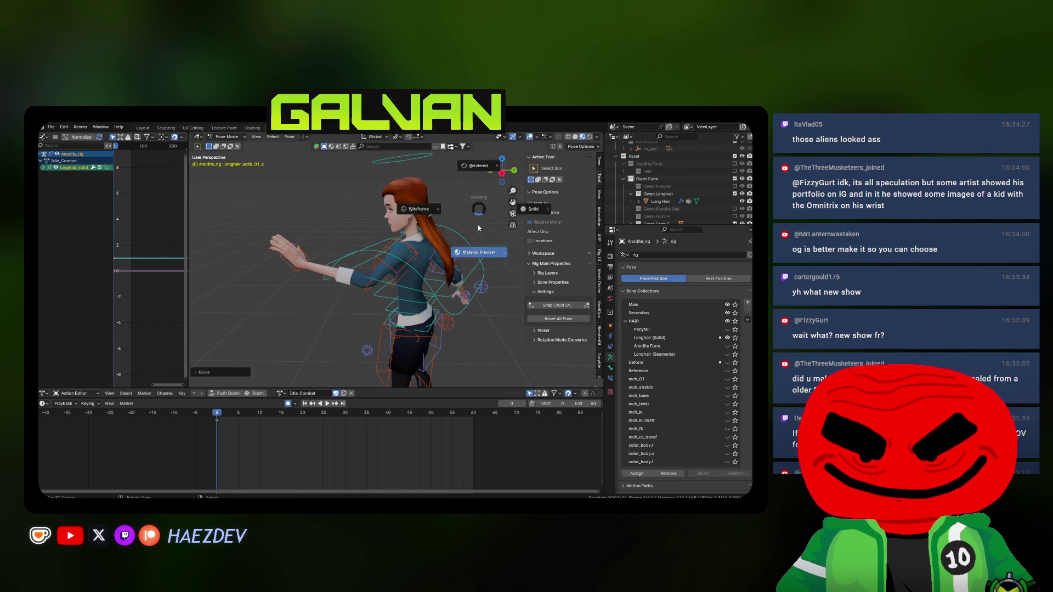
mouse_move(415, 242)
middle_down()
mouse_move(425, 195)
mouse_move(367, 313)
mouse_move(344, 284)
middle_up()
key(ctrl+z)
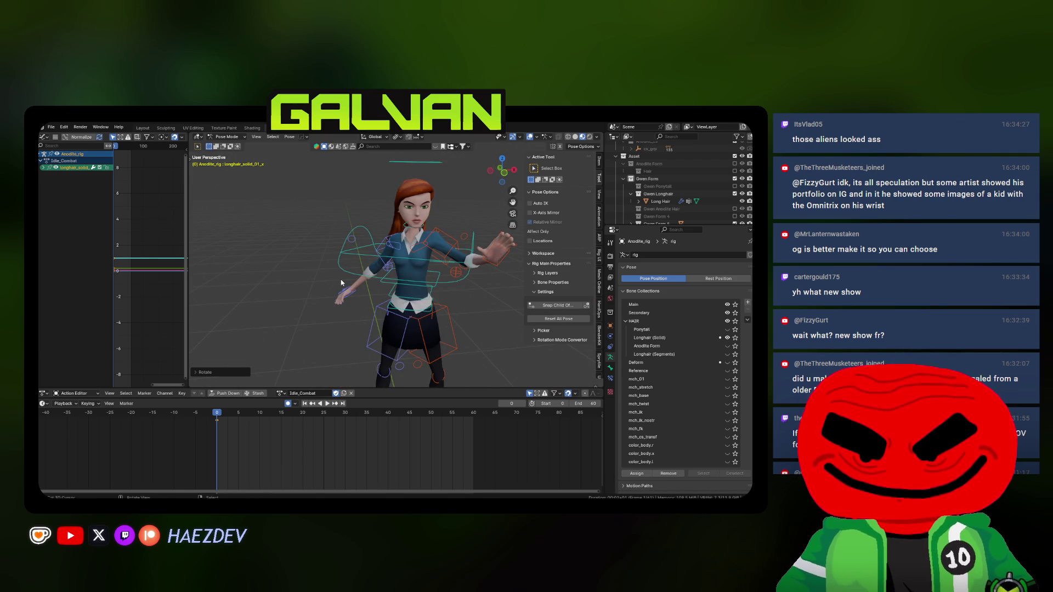
mouse_move(374, 212)
middle_down()
mouse_move(363, 240)
mouse_move(442, 268)
mouse_move(399, 265)
mouse_move(418, 289)
mouse_move(398, 251)
mouse_move(396, 273)
mouse_move(330, 277)
mouse_move(377, 261)
middle_up()
- Check the hair in wireframe and solid shading and rotate a long hair control bone
key(shift+z)
right_click(364, 214)
click(336, 227)
click(431, 275)
click(432, 275)
key(shift+z)
key(r)
click(394, 277)
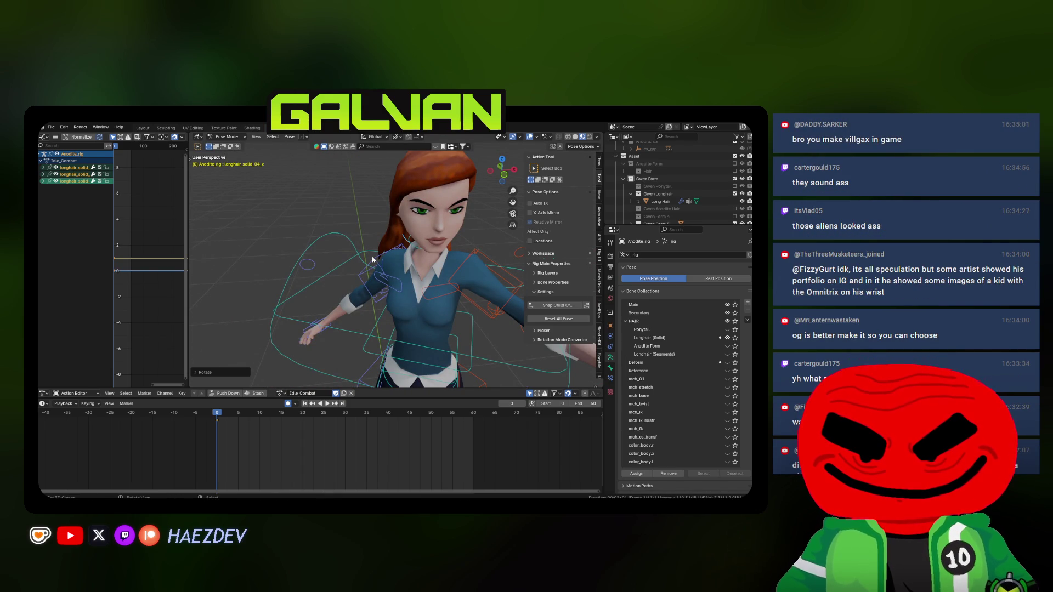
mouse_move(439, 267)
middle_down()
mouse_move(399, 254)
mouse_move(367, 265)
mouse_move(438, 266)
mouse_move(416, 285)
middle_up()
- From a frontal view, select the right foot IK control and try, then cancel, a vertical move
scroll(417, 285, down, 3)
mouse_move(384, 318)
middle_down()
mouse_move(349, 359)
mouse_move(382, 320)
middle_up()
click(349, 360)
key(g)
key(z)
key(Escape)
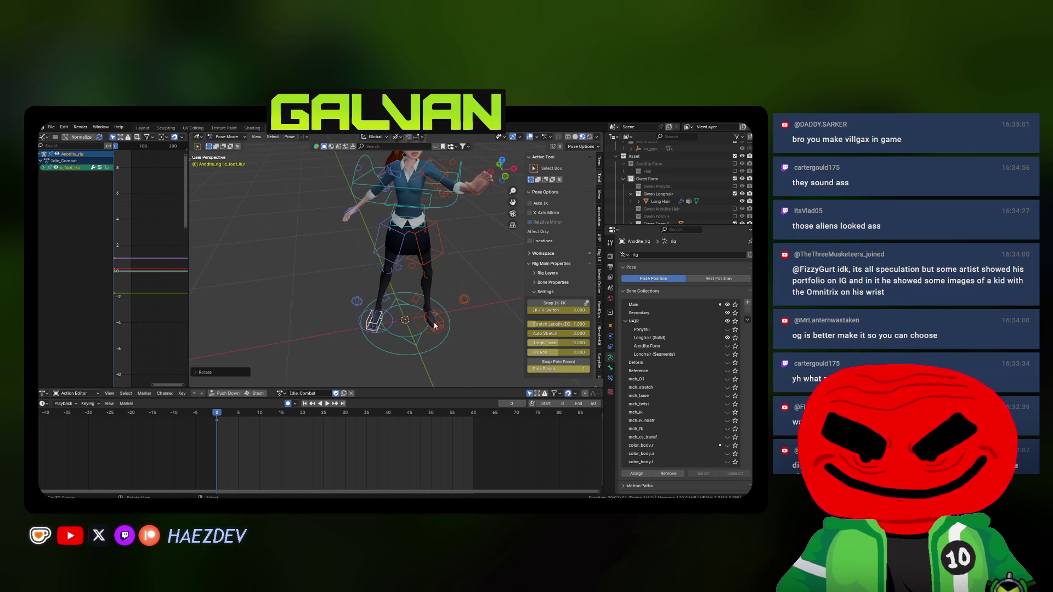
- Reposition the hip root control, checking it in right side orthographic view
middle_drag(435, 326, 425, 335)
click(425, 233)
mouse_move(425, 233)
middle_down()
mouse_move(412, 272)
mouse_move(445, 276)
middle_up()
key(g)
click(444, 276)
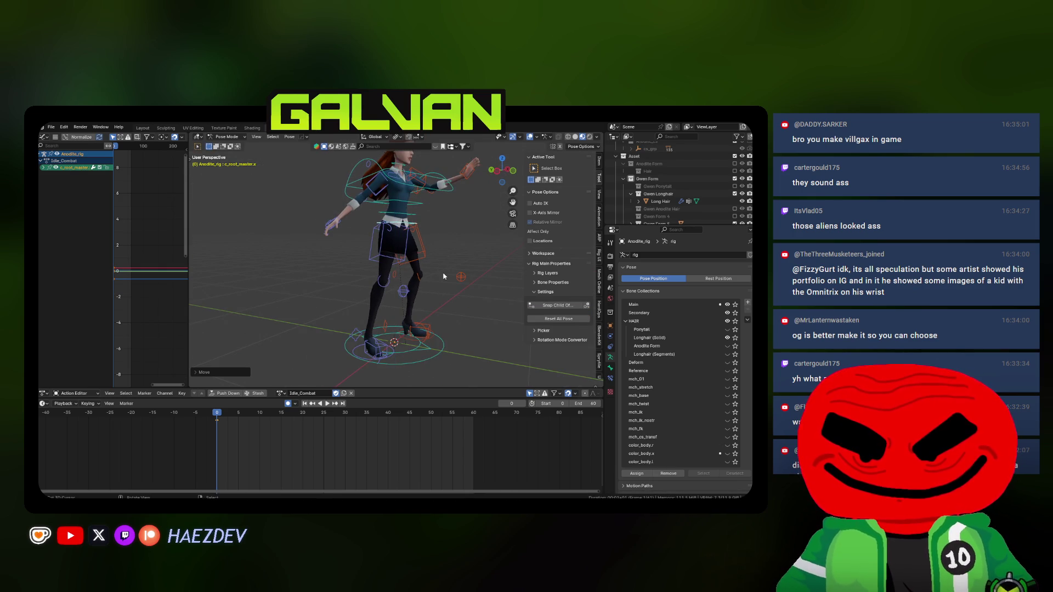
key(KP_3)
click(459, 259)
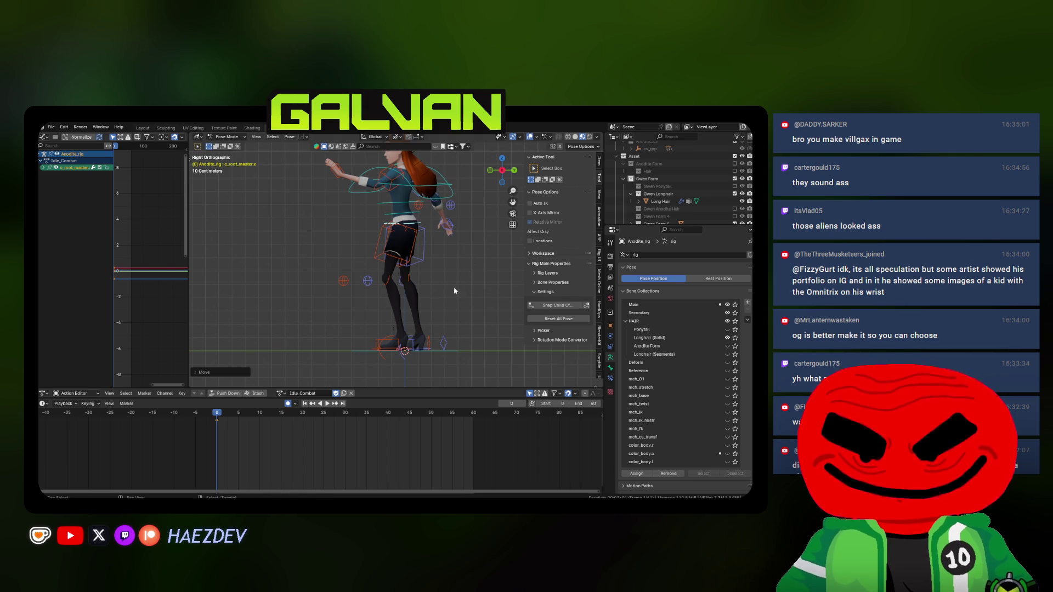
- Slide the right foot IK control front-to-back to set the stance
click(414, 345)
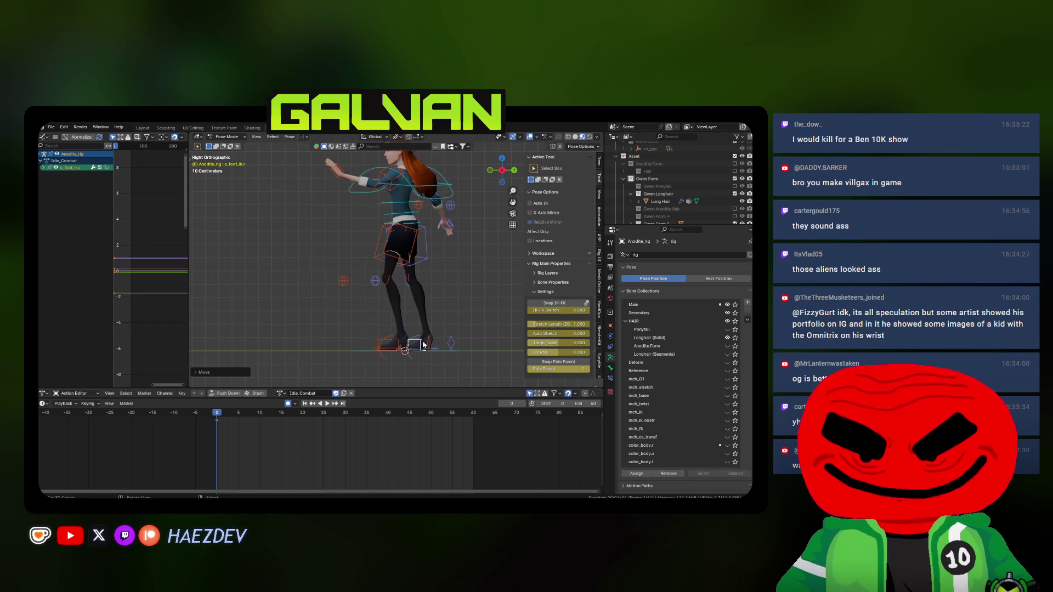
key(g)
key(y)
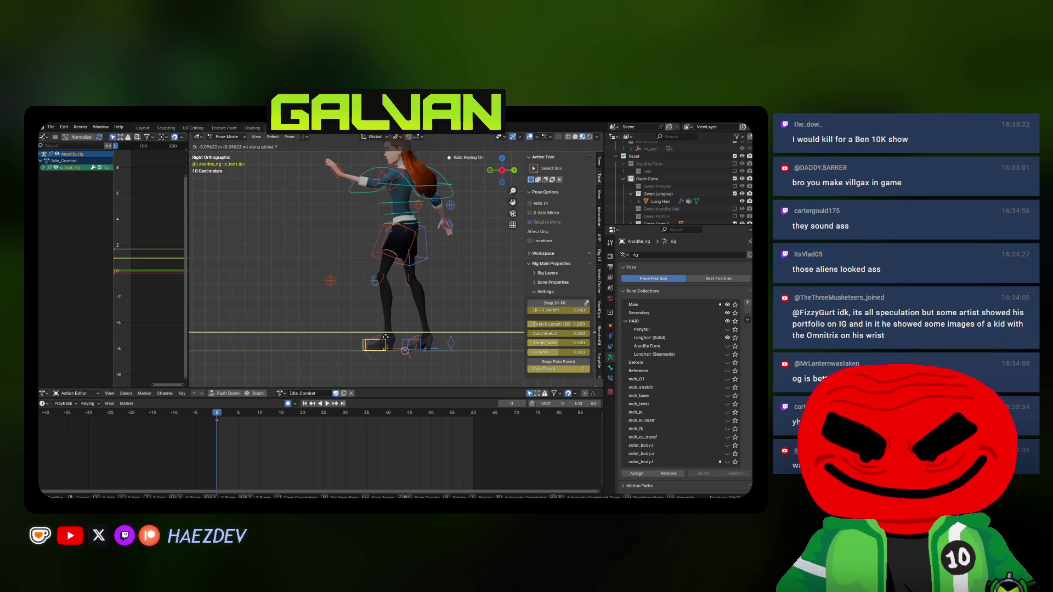
click(386, 337)
mouse_move(386, 337)
middle_down()
mouse_move(467, 255)
mouse_move(368, 247)
mouse_move(373, 302)
mouse_move(460, 251)
mouse_move(358, 294)
mouse_move(386, 291)
mouse_move(379, 295)
mouse_move(354, 285)
mouse_move(485, 254)
mouse_move(306, 248)
middle_up()
- Move and rotate the right hand IK control into place
click(368, 246)
click(371, 285)
key(g)
click(368, 286)
key(r)
click(384, 289)
key(g)
click(394, 287)
click(373, 298)
- Move and rotate the left hand IK control into place
click(487, 253)
key(g)
click(438, 258)
key(g)
key(r)
click(368, 258)
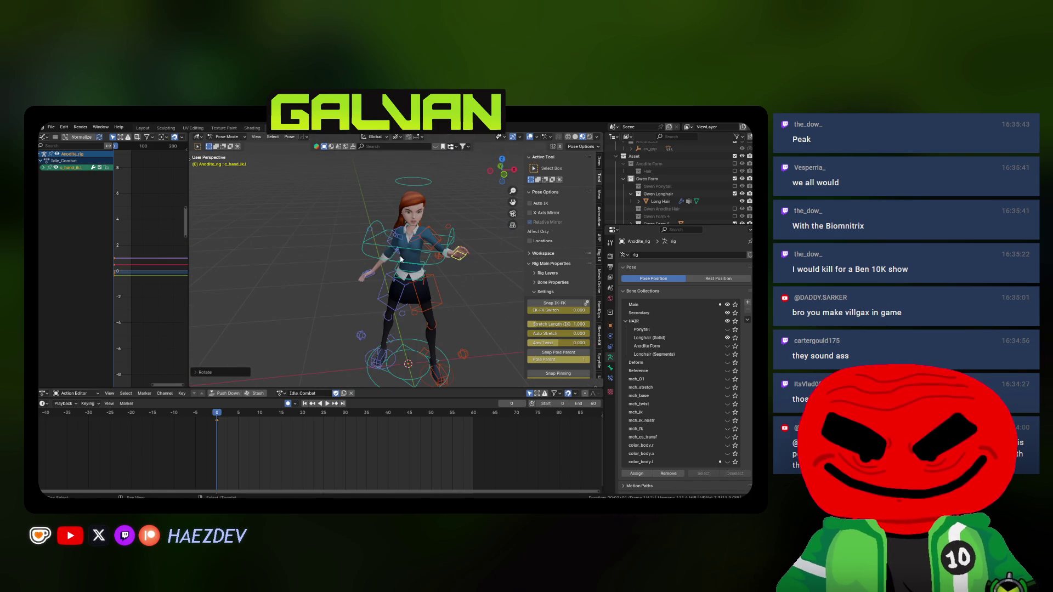
middle_drag(401, 259, 378, 245)
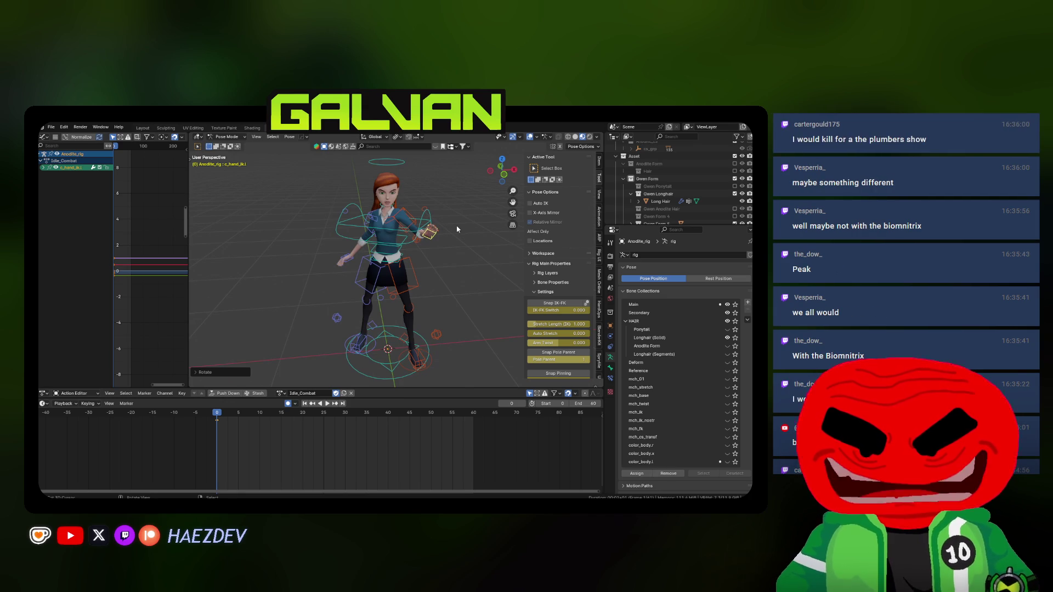
- Turn the head from the front view and tilt it from the right side view
key(KP_1)
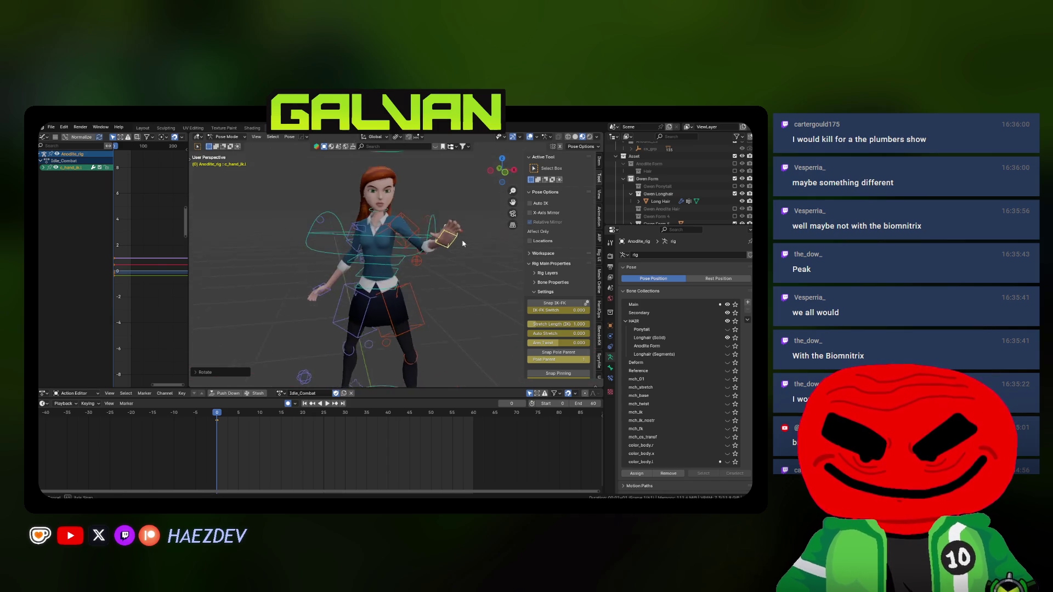
key(ctrl+z)
key(ctrl+z)
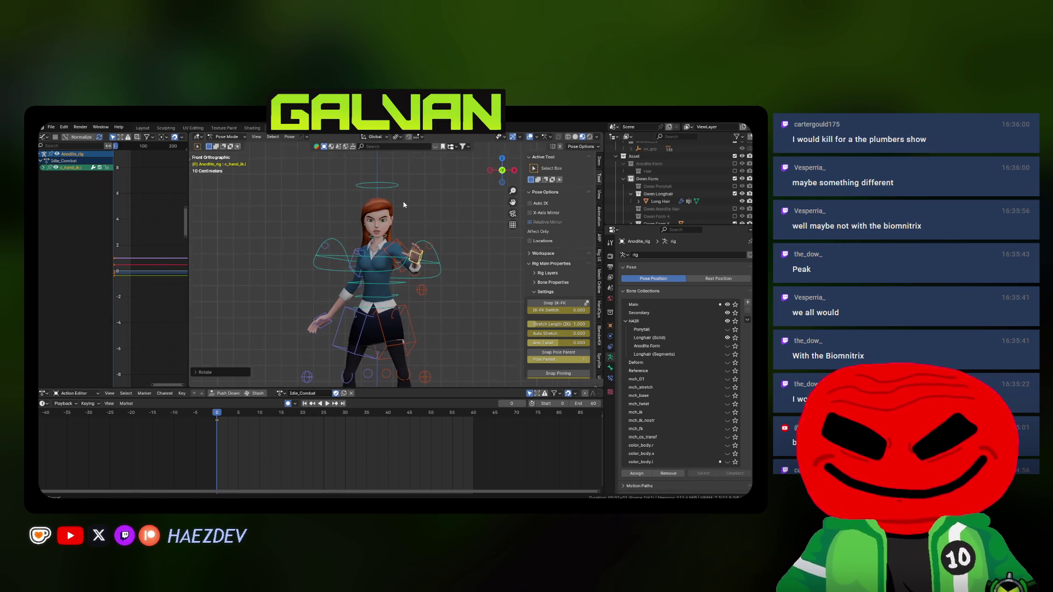
key(r)
key(z)
click(420, 196)
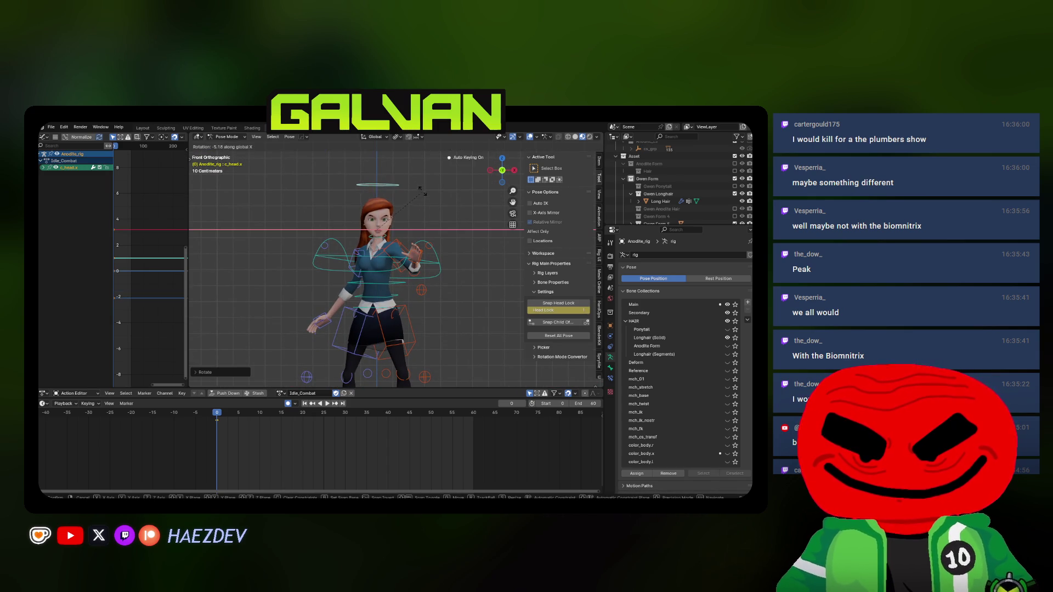
mouse_move(357, 211)
middle_down()
mouse_move(432, 235)
mouse_move(404, 276)
middle_up()
key(KP_3)
key(r)
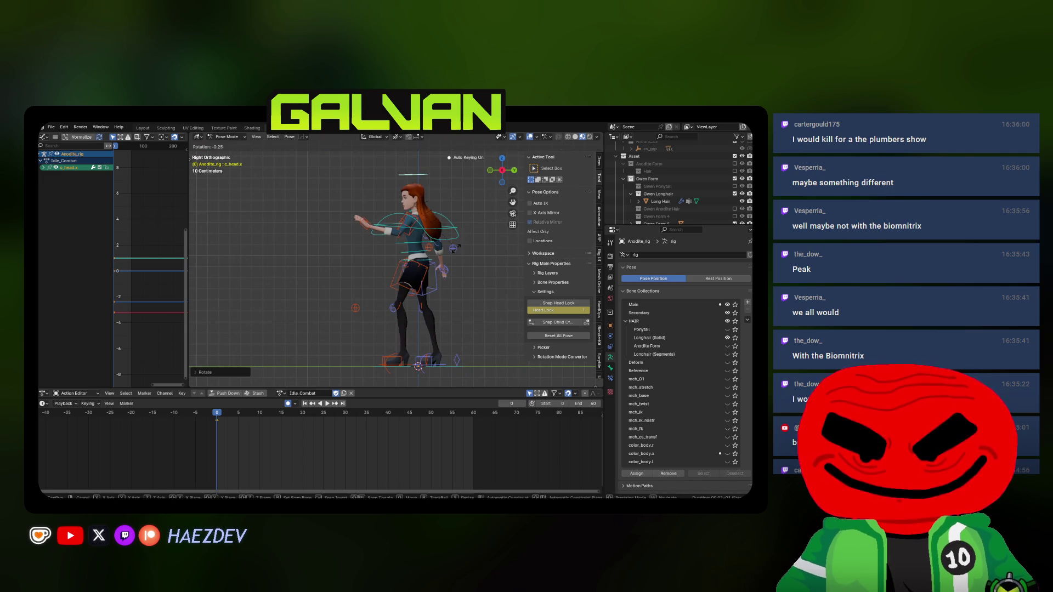
click(459, 241)
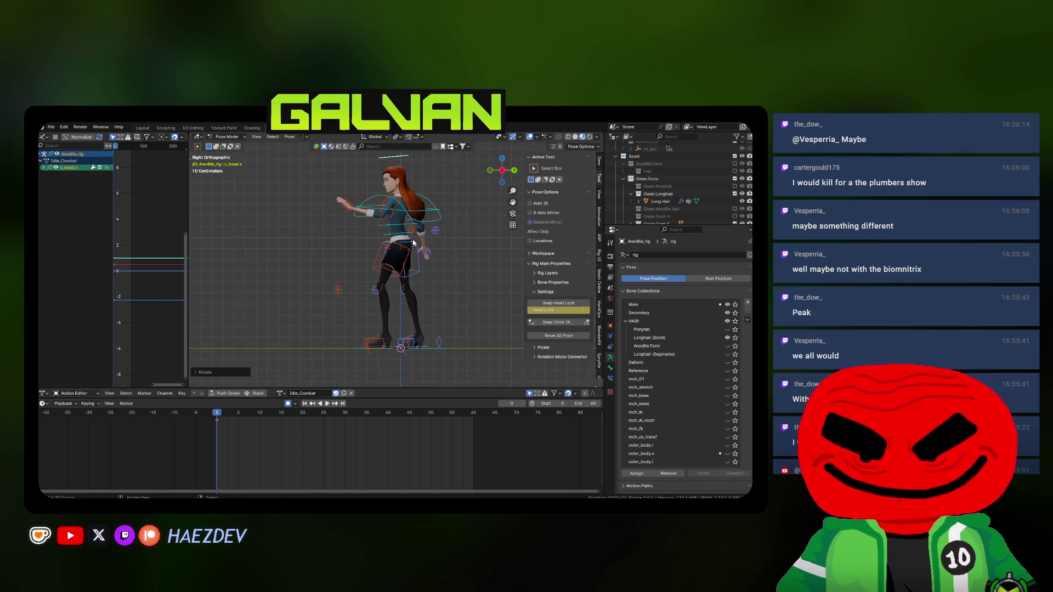
- Rotate the chest and spine master control slightly
click(414, 242)
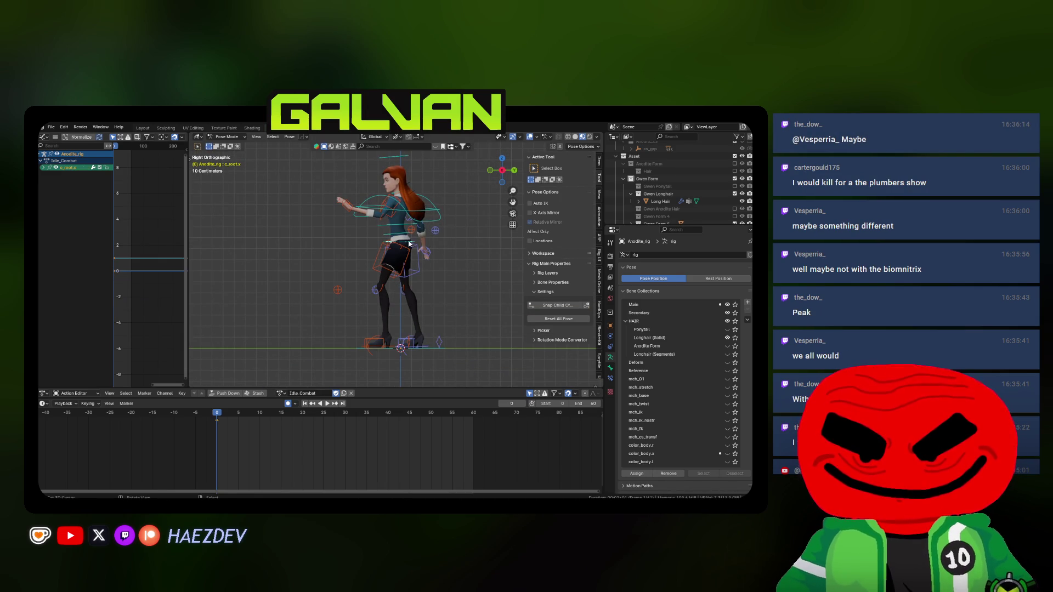
mouse_move(422, 252)
middle_down()
mouse_move(459, 263)
mouse_move(437, 205)
mouse_move(471, 210)
mouse_move(435, 226)
middle_up()
click(436, 199)
key(r)
click(423, 235)
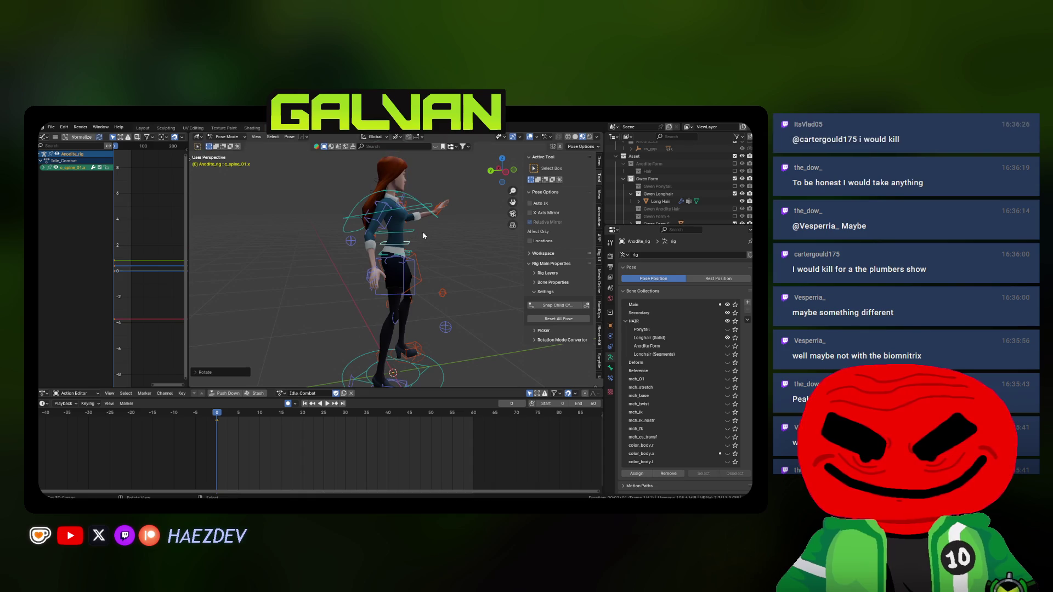
click(433, 219)
key(r)
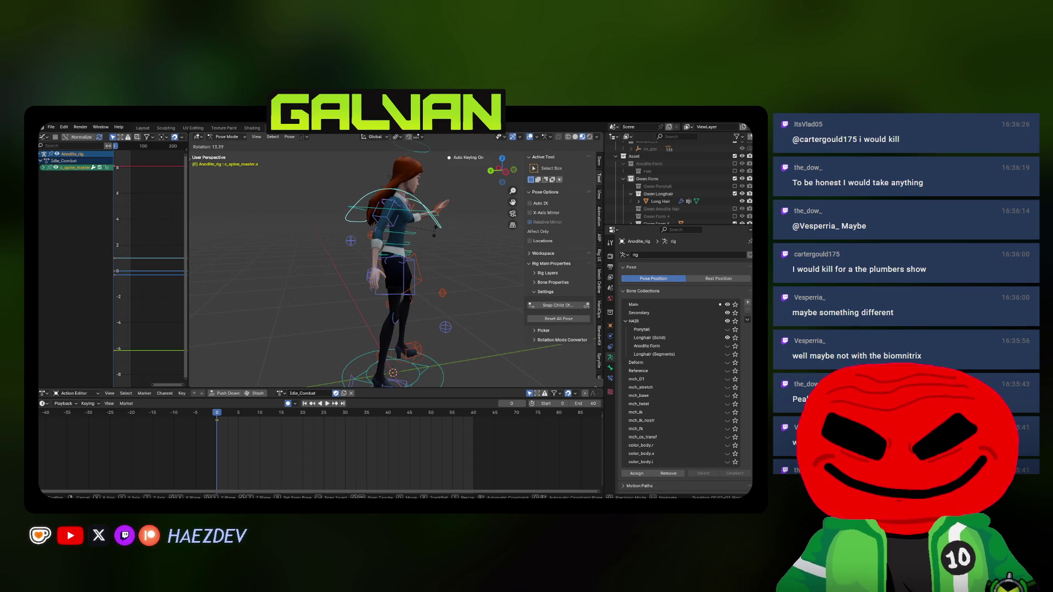
click(435, 232)
middle_drag(435, 232, 422, 223)
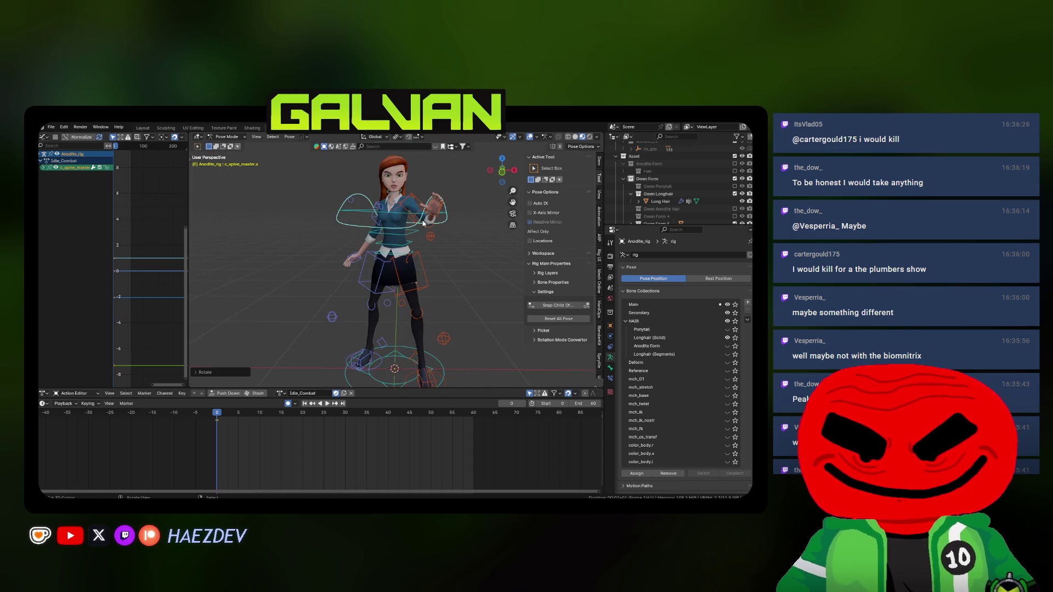
- Select all bones and key the Whole Character pose
key(a)
key(k)
click(341, 269)
- Refine the right hand IK and right elbow pole positions
mouse_move(341, 270)
middle_down()
mouse_move(331, 268)
mouse_move(384, 247)
middle_up()
click(414, 266)
key(g)
click(417, 228)
click(476, 226)
key(g)
click(473, 245)
mouse_move(473, 246)
middle_down()
mouse_move(391, 240)
mouse_move(397, 258)
mouse_move(378, 258)
middle_up()
click(415, 264)
key(g)
click(455, 254)
mouse_move(456, 254)
middle_down()
mouse_move(358, 236)
mouse_move(484, 244)
mouse_move(416, 245)
middle_up()
- Select all bones and insert Whole Character keyframes for the combat pose, keying it again later
key(a)
key(k)
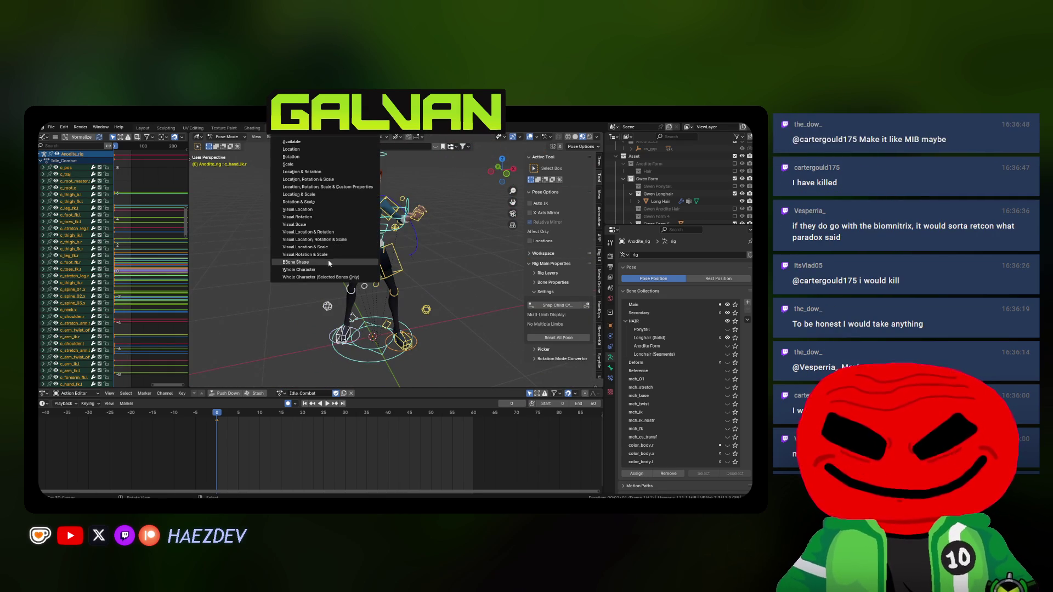
click(323, 271)
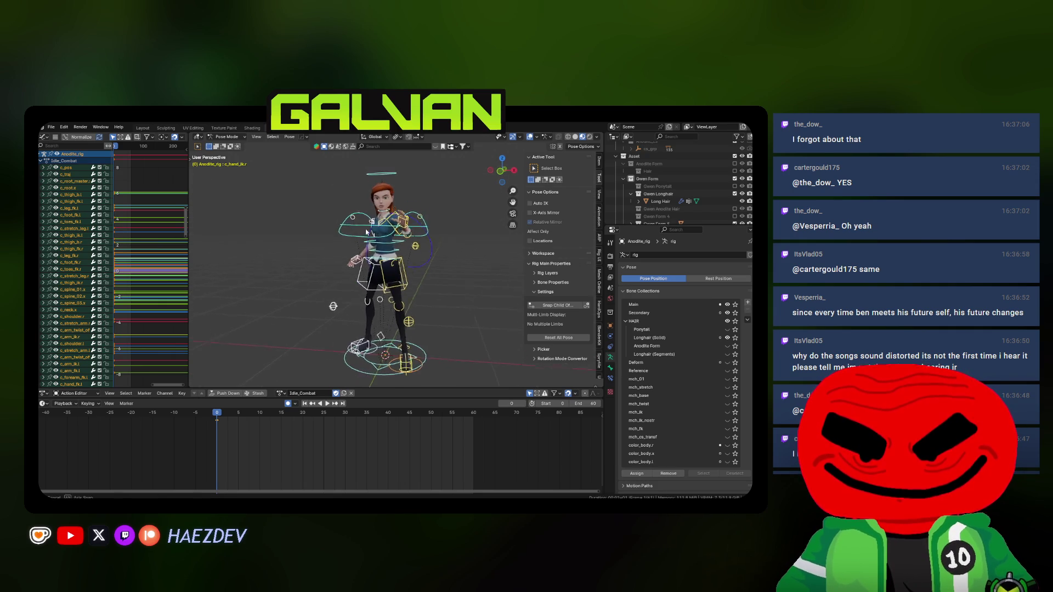
key(k)
click(315, 270)
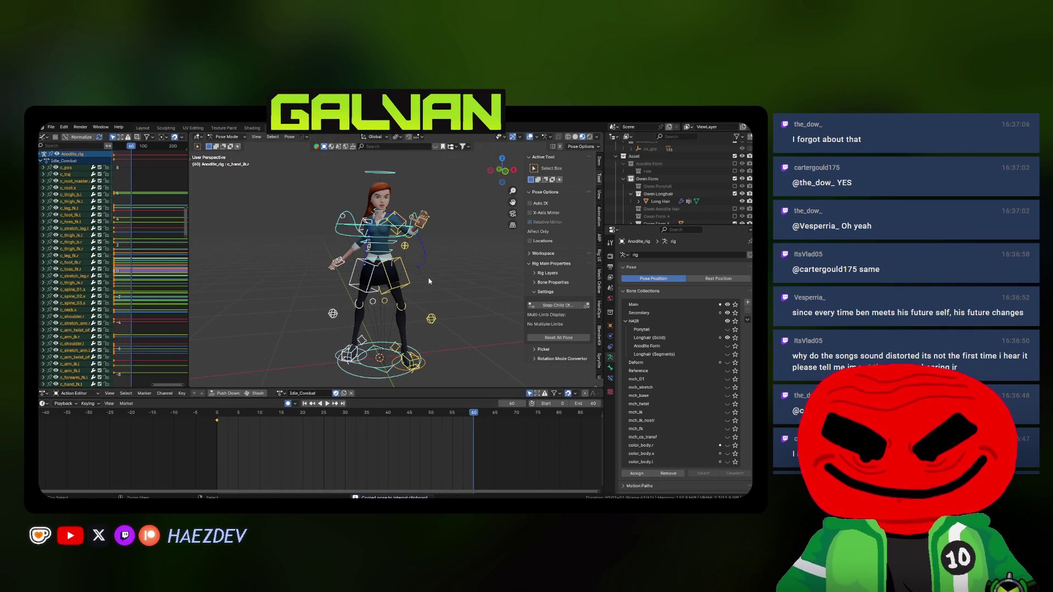
- Paste the stored pose at frame 60, then adjust the hip height vertically in front view
key(ctrl+v)
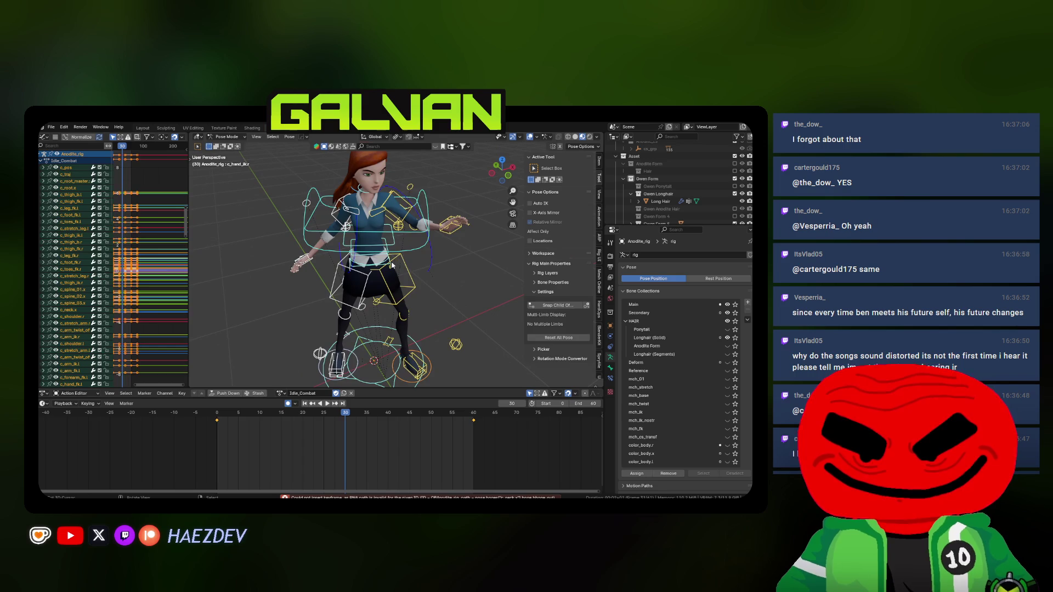
key(Escape)
click(391, 266)
key(KP_1)
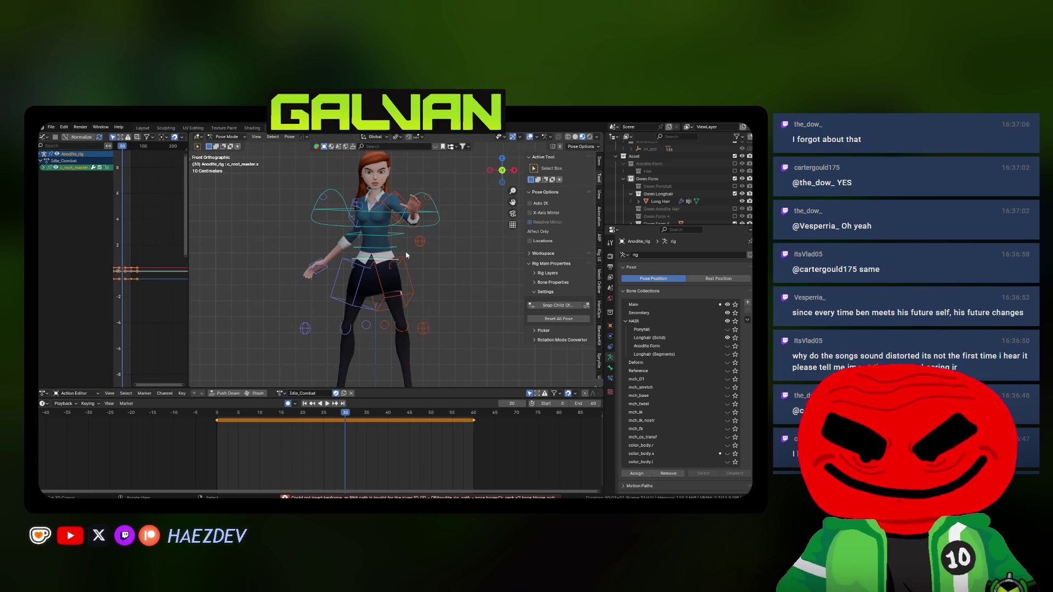
key(g)
key(z)
click(414, 250)
- Rotate the spine master control from the right side view so Gwen leans
middle_drag(415, 250, 440, 244)
click(440, 244)
key(KP_3)
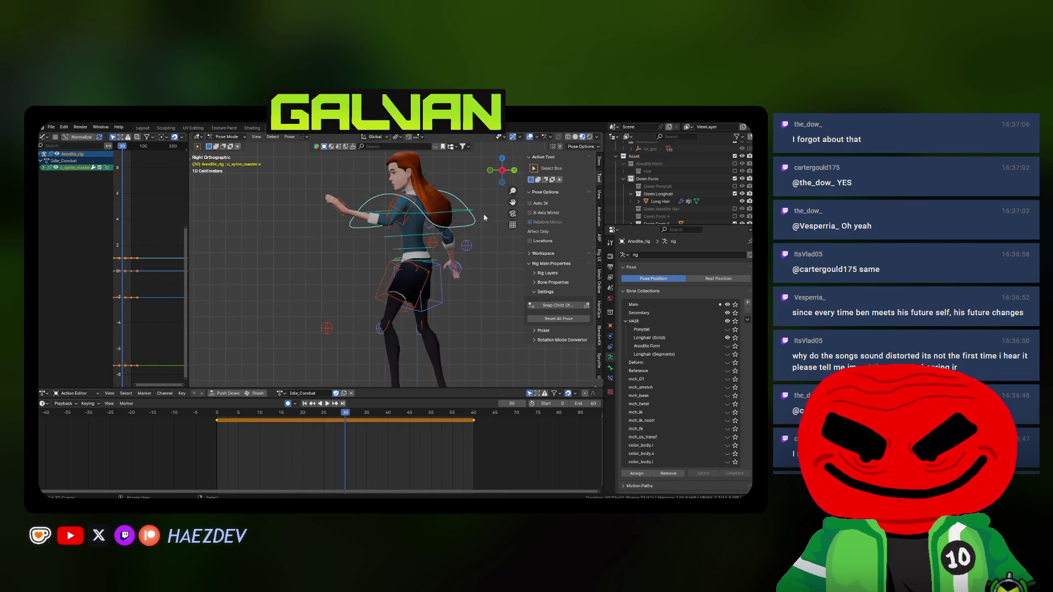
key(r)
click(405, 218)
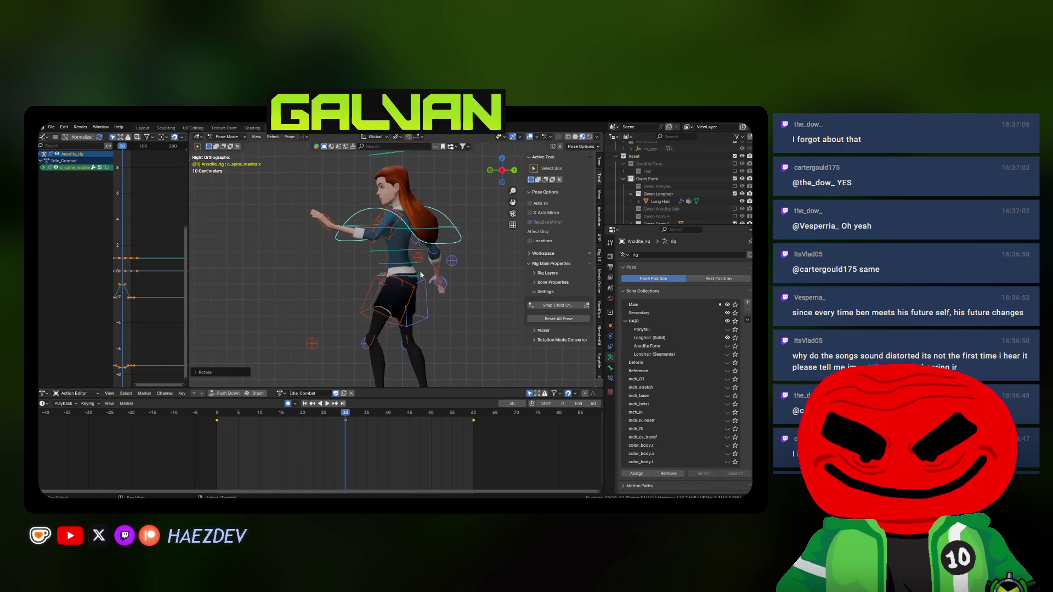
- Rotate the neck control, briefly viewing the rig in wireframe
click(401, 218)
scroll(399, 218, up, 2)
key(shift+z)
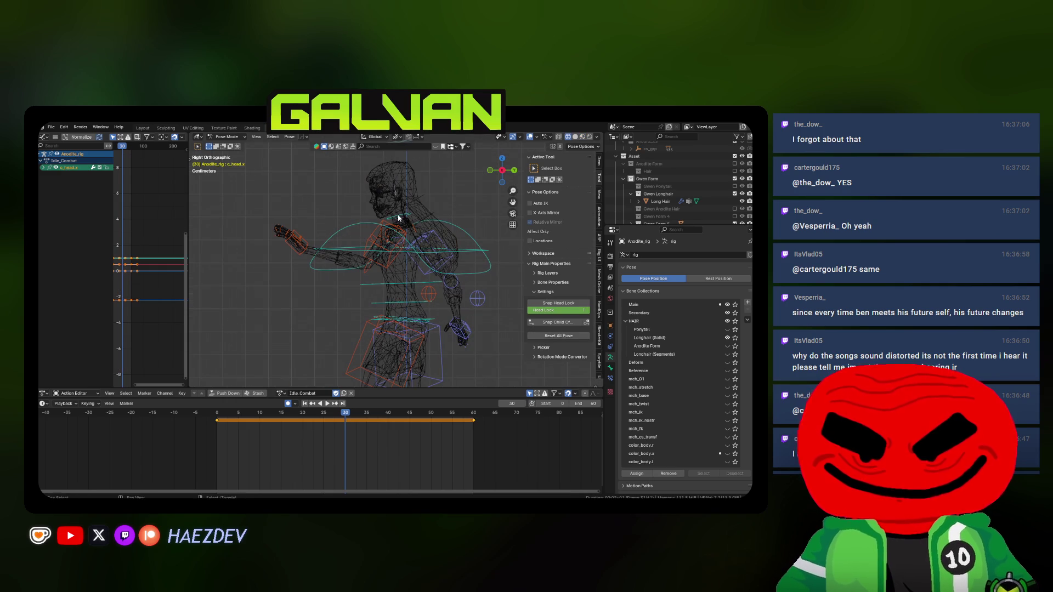
key(shift+z)
key(r)
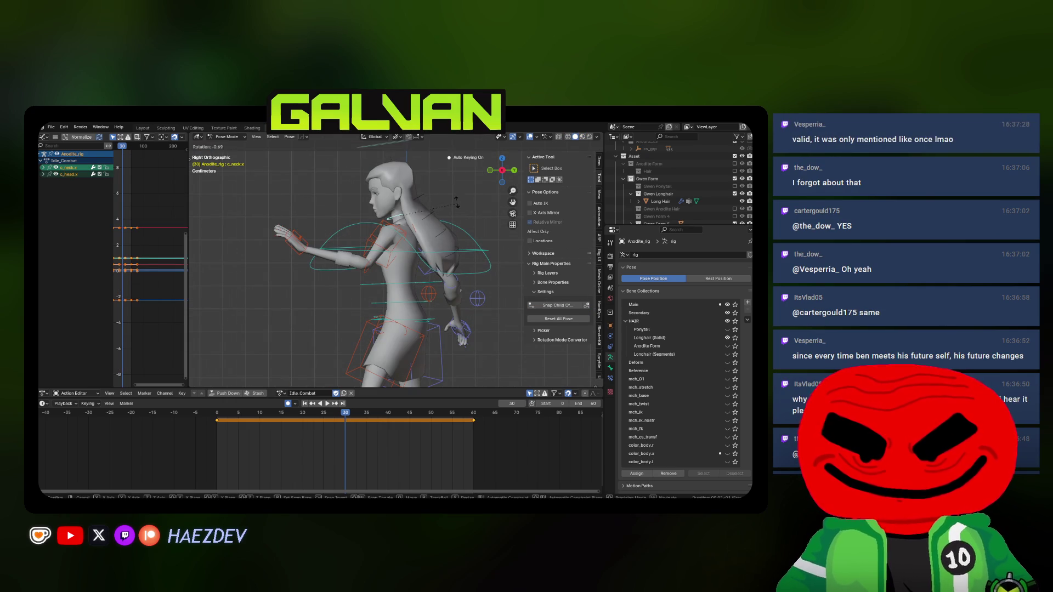
click(443, 178)
- Move the left and right hand IK controls to new positions at frame 30
click(297, 237)
key(g)
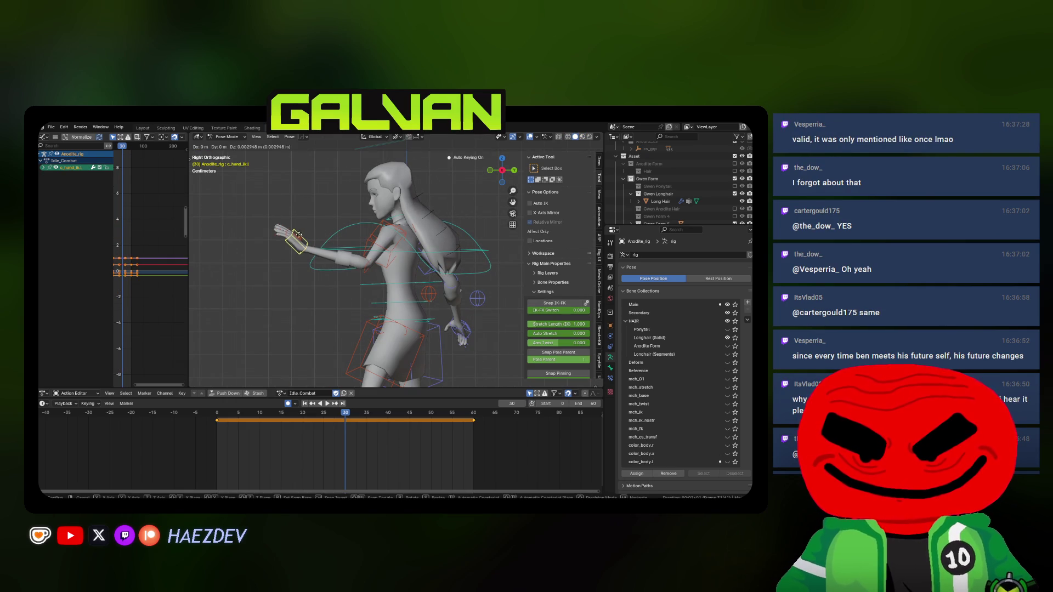
click(284, 197)
shift+middle_drag(384, 263, 355, 244)
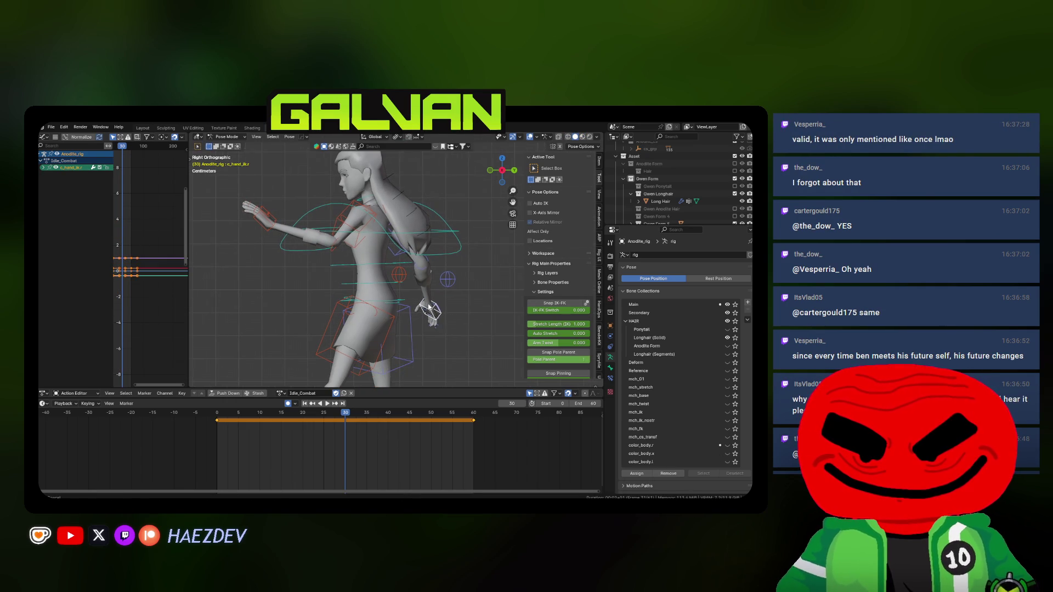
click(430, 308)
key(g)
click(462, 269)
- Face Gwen's front and play the animation to review the loop
mouse_move(463, 269)
middle_down()
mouse_move(441, 310)
mouse_move(446, 340)
middle_up()
key(KP_1)
key(space)
- In orthographic side view, key new hand IK positions at frames 15 and 45 and play back the loop
key(z)
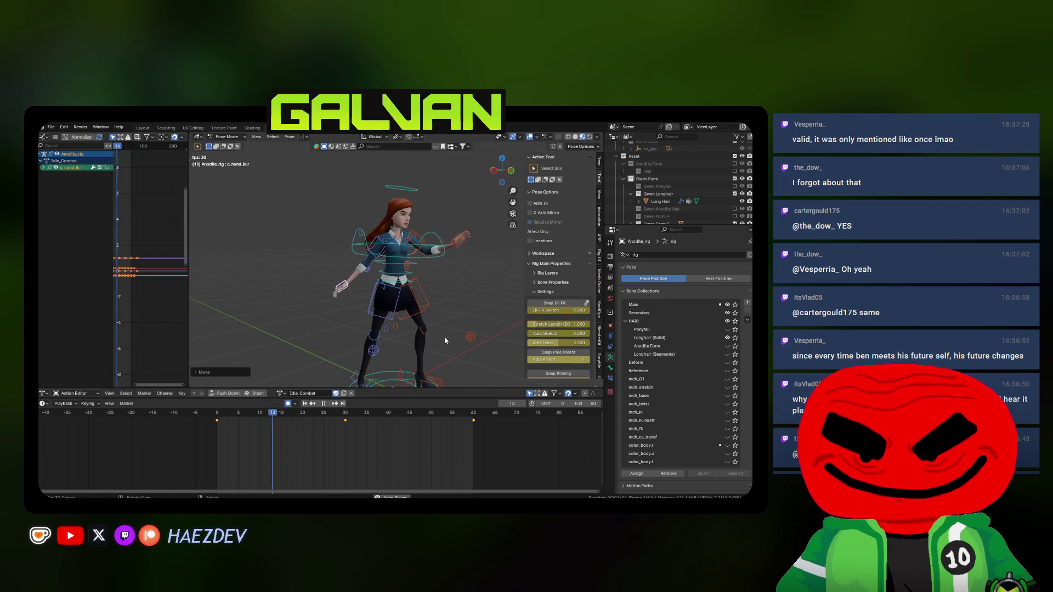
key(KP_1)
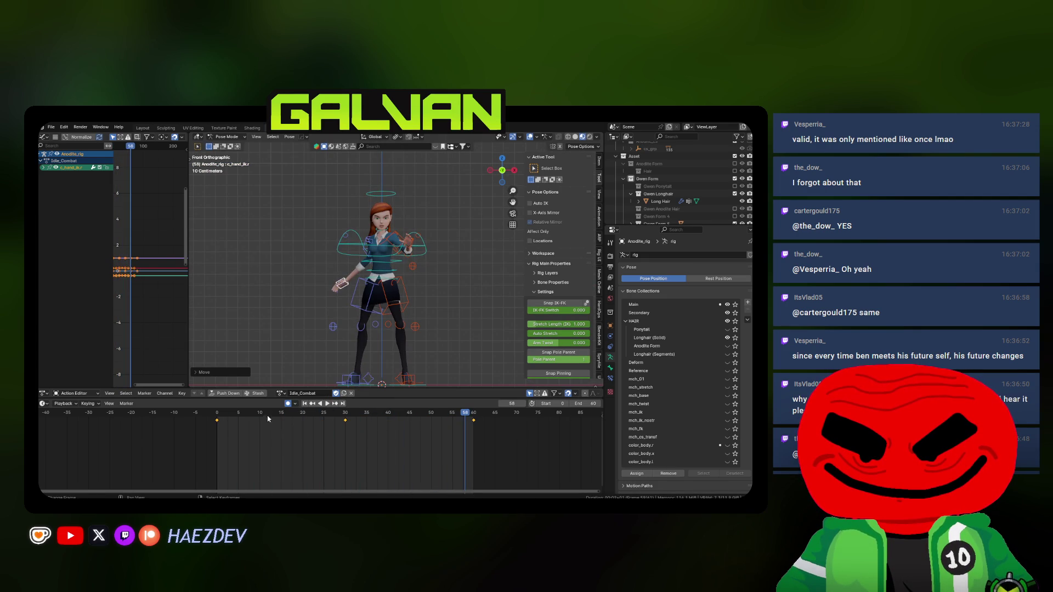
middle_drag(401, 258, 432, 264)
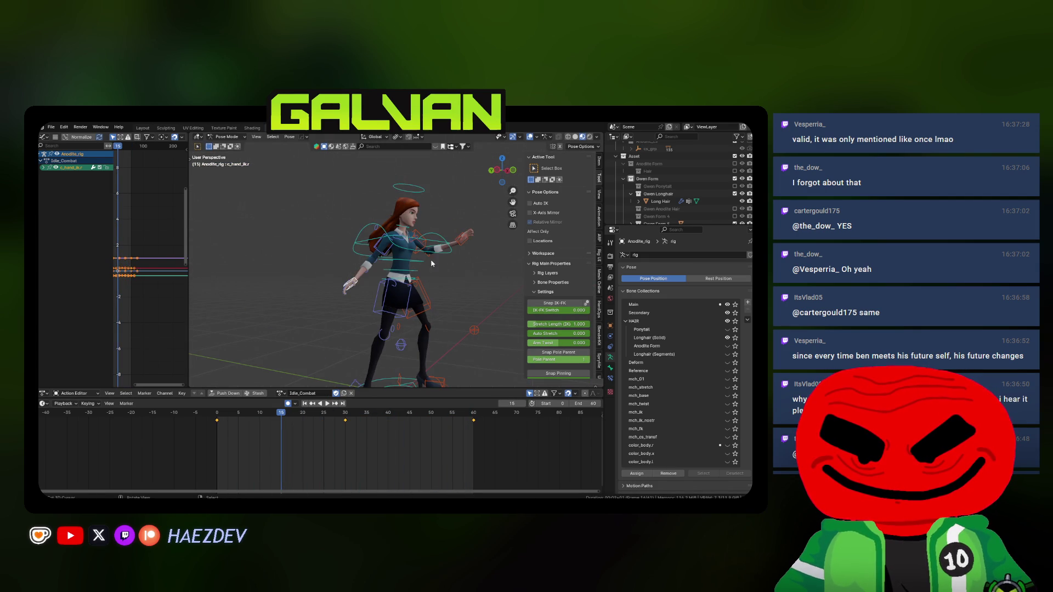
key(ctrl+KP_3)
click(461, 240)
key(space)
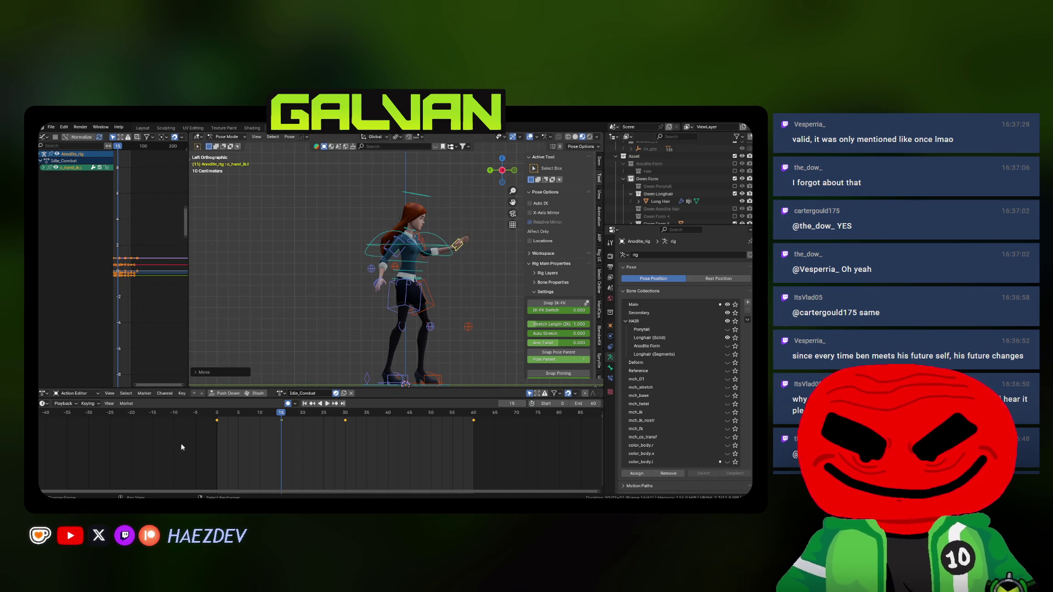
click(353, 439)
key(space)
click(457, 340)
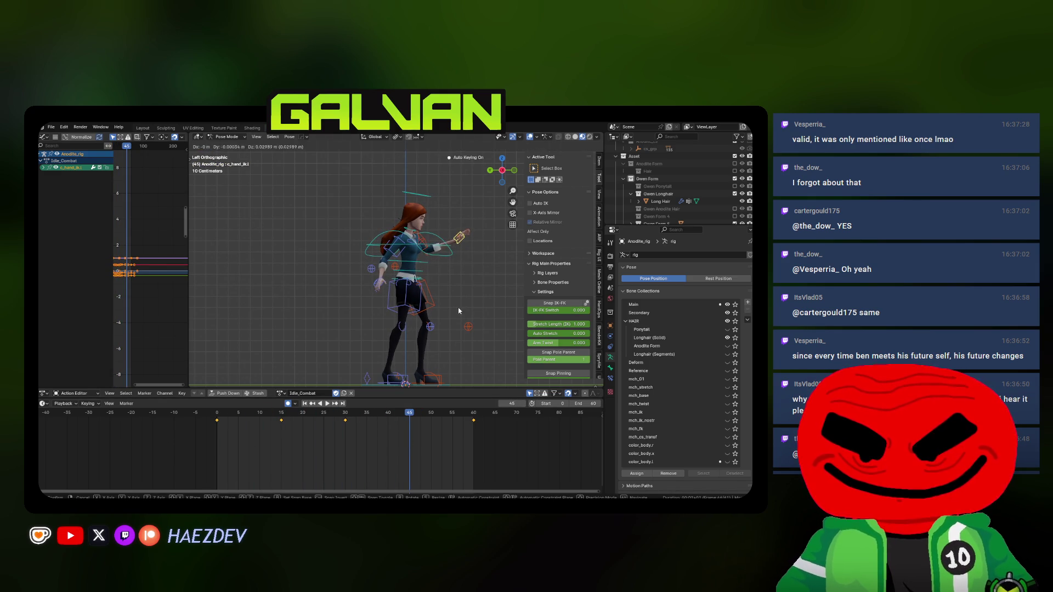
key(space)
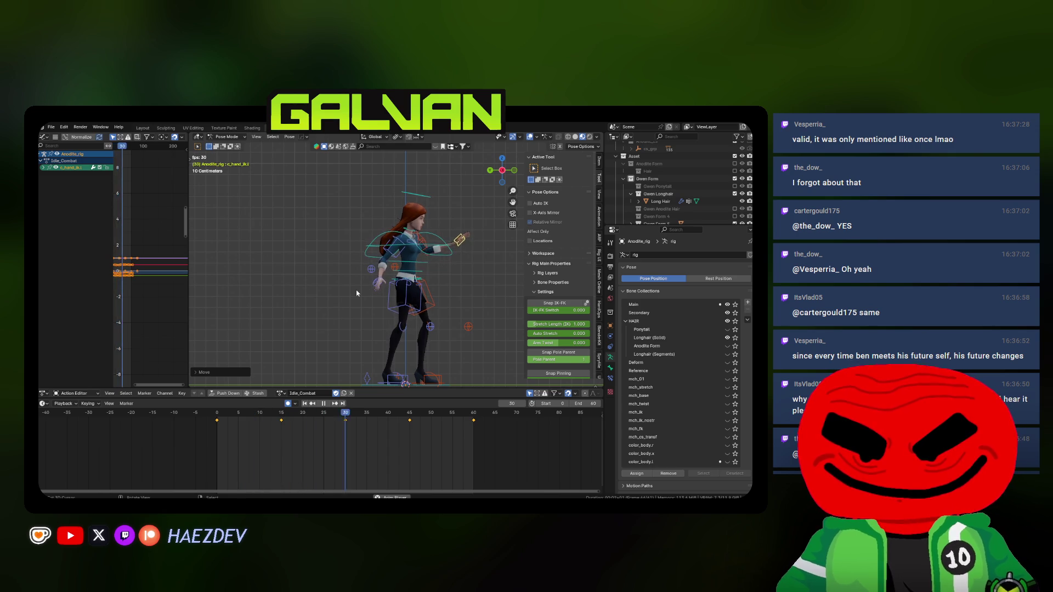
- Nudge the hand controller up and left, re-key its frame-45 position, and review the motion
middle_drag(357, 294, 333, 296)
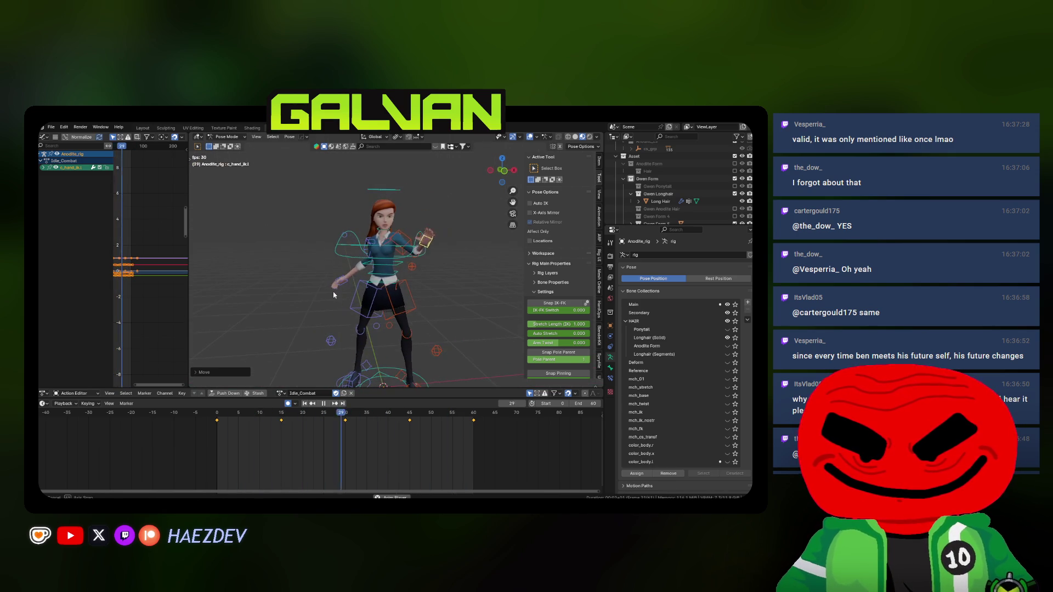
key(g)
click(365, 354)
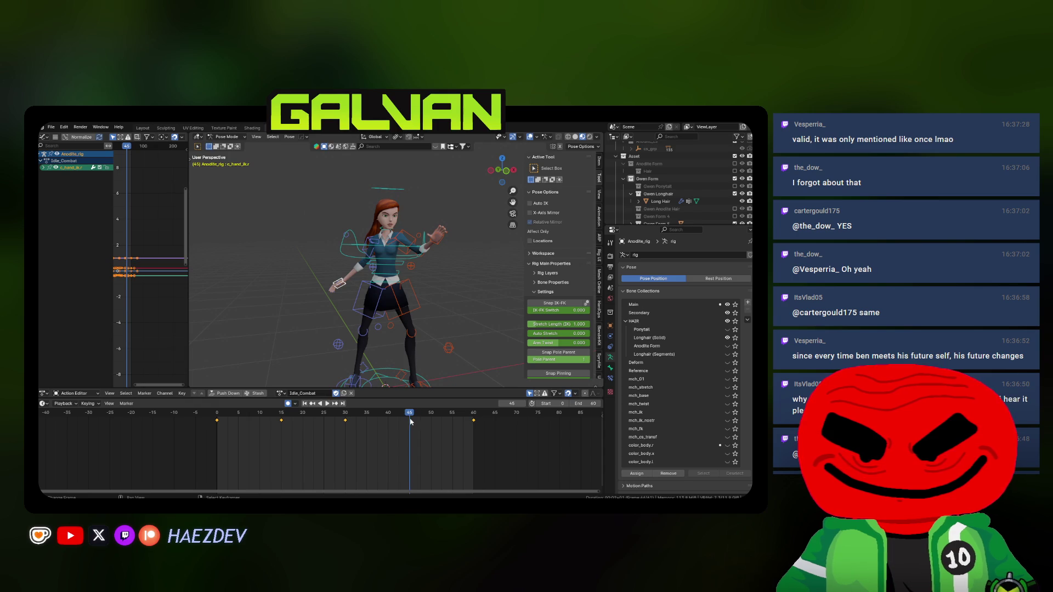
key(g)
click(364, 277)
key(space)
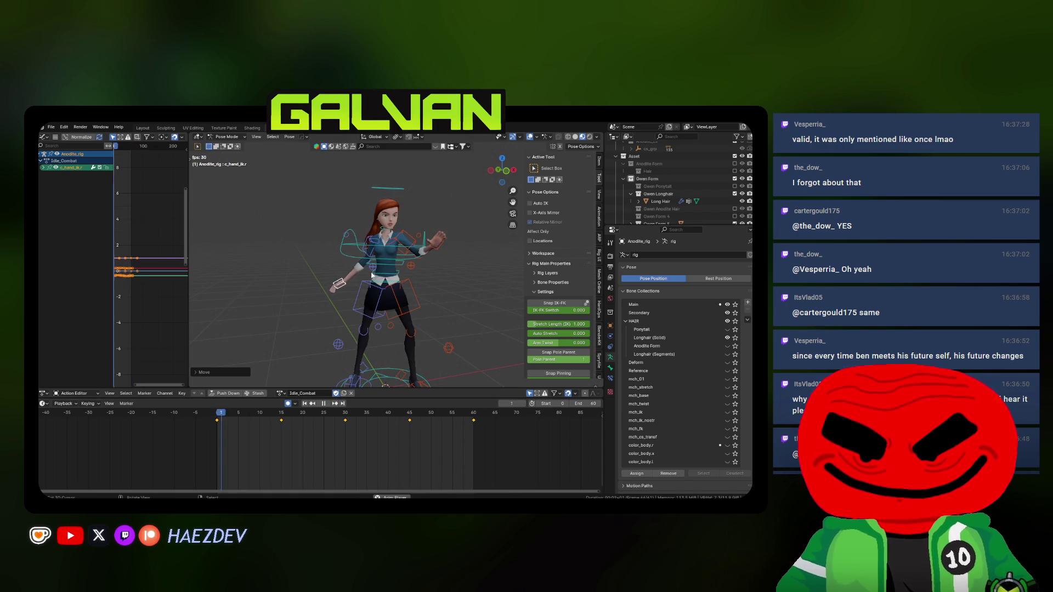
mouse_move(364, 278)
middle_down()
mouse_move(469, 285)
mouse_move(429, 309)
mouse_move(430, 287)
middle_up()
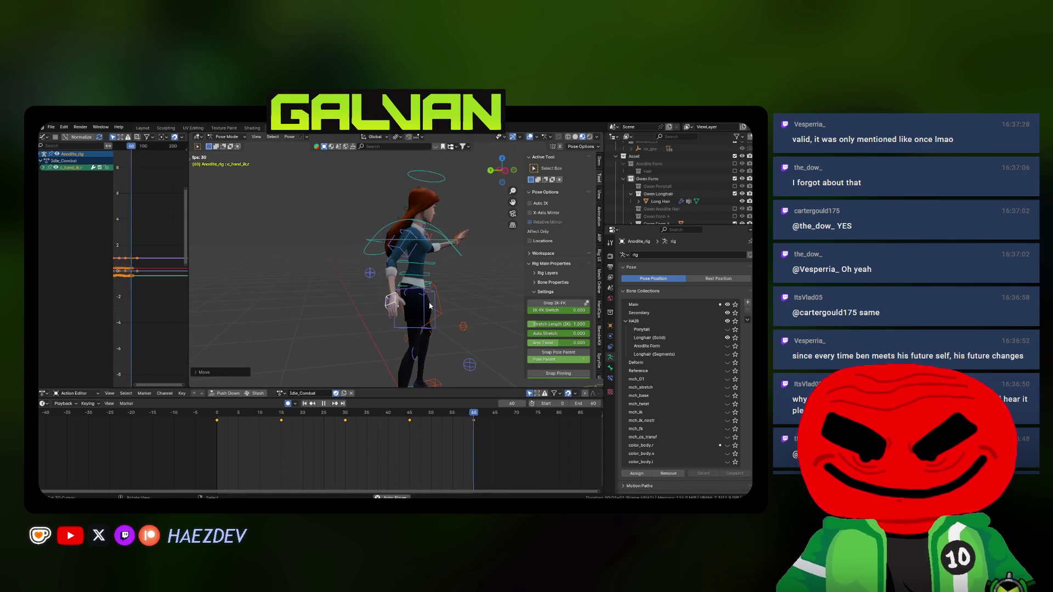
- Move the root master control c_root_master.x in right side view and stop playback at frame 15
click(431, 286)
key(KP_3)
click(332, 437)
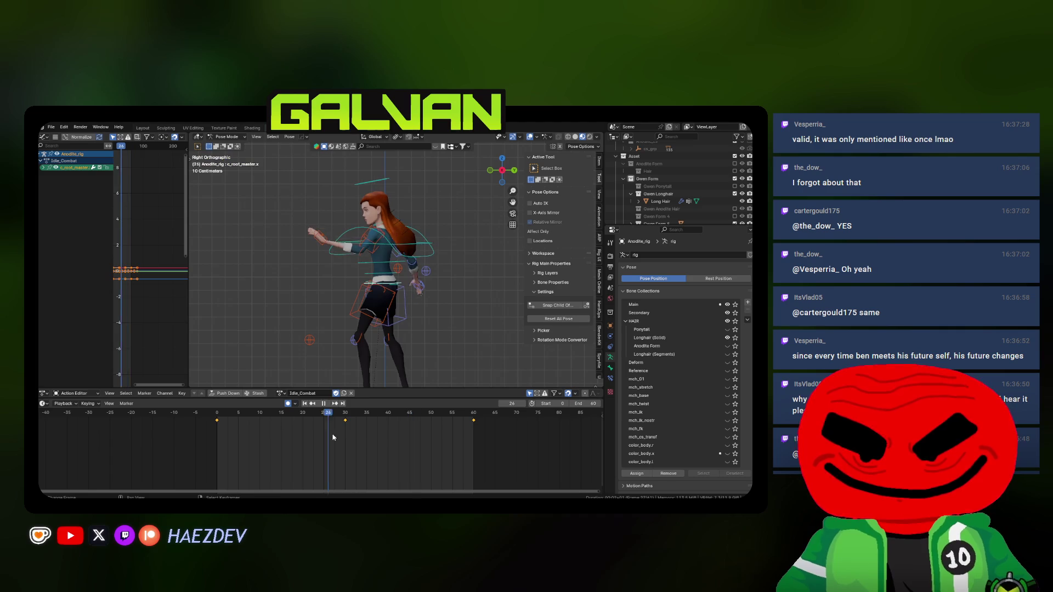
key(g)
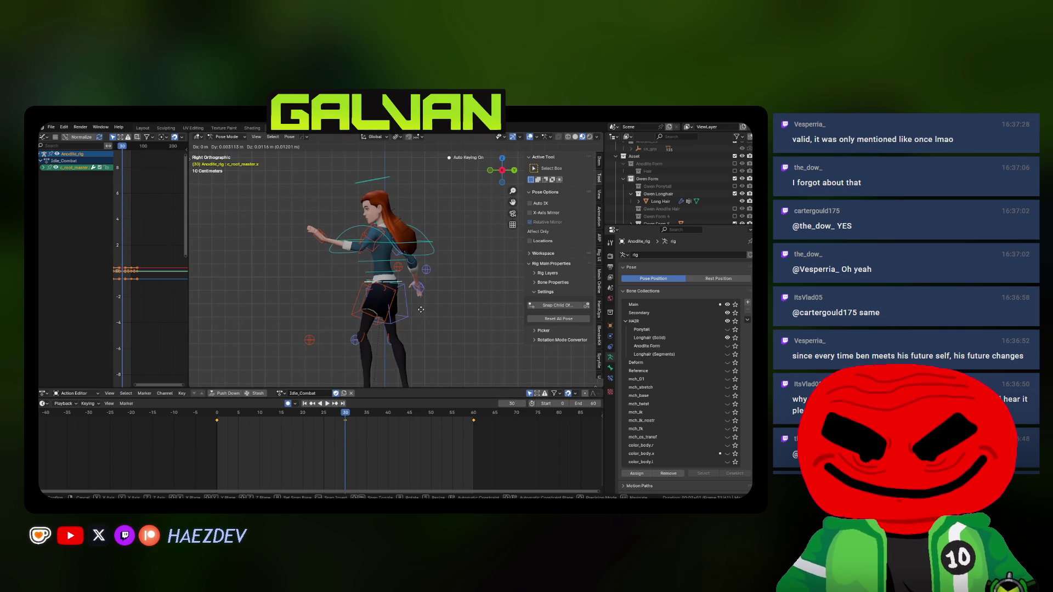
click(414, 327)
key(space)
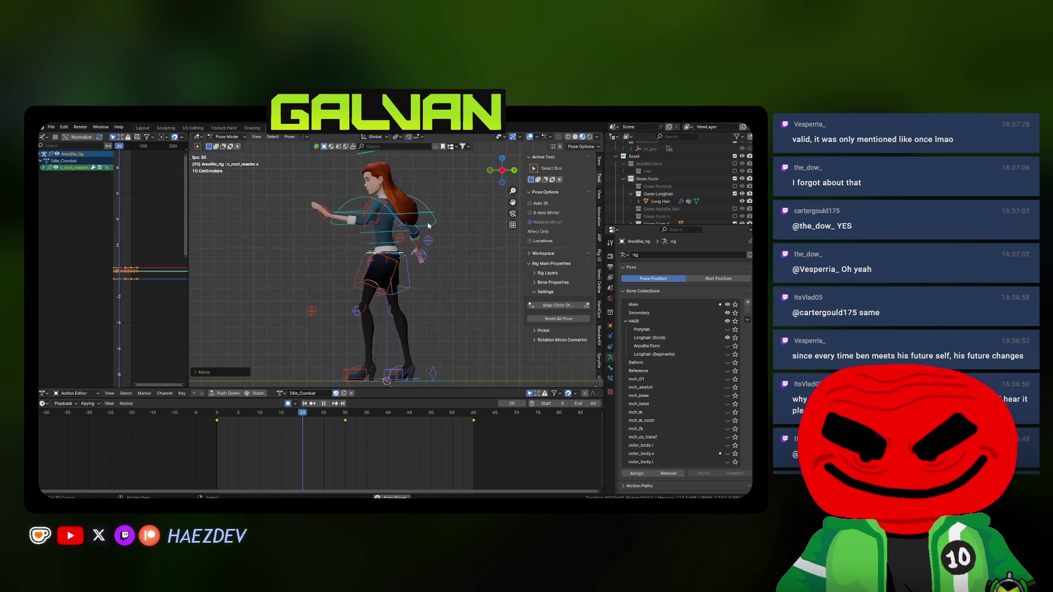
key(space)
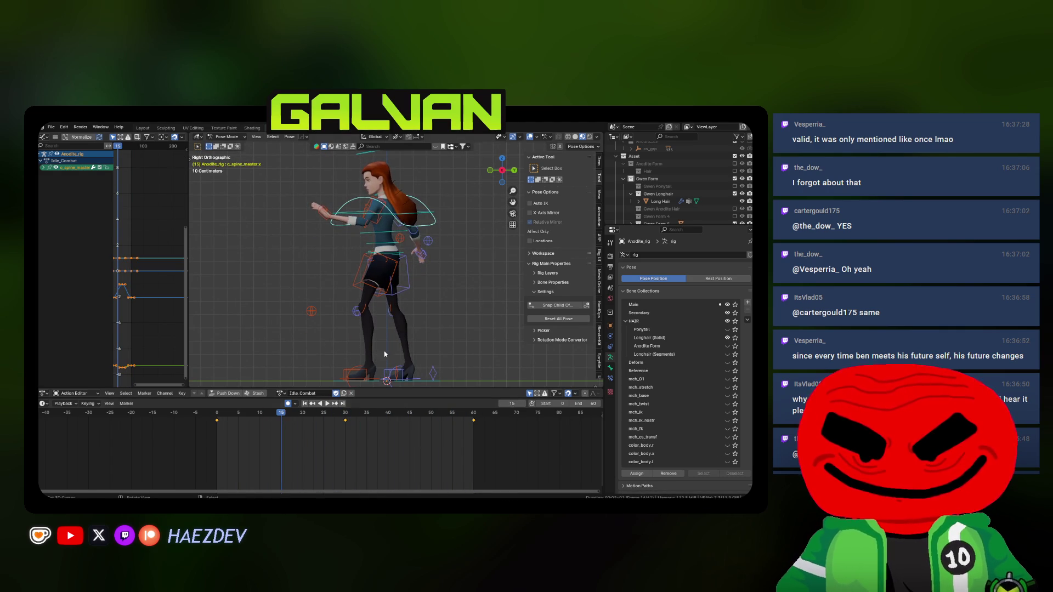
- Rotate the spine master and neck controls at frame 15 and play the loop
key(r)
key(Return)
click(379, 211)
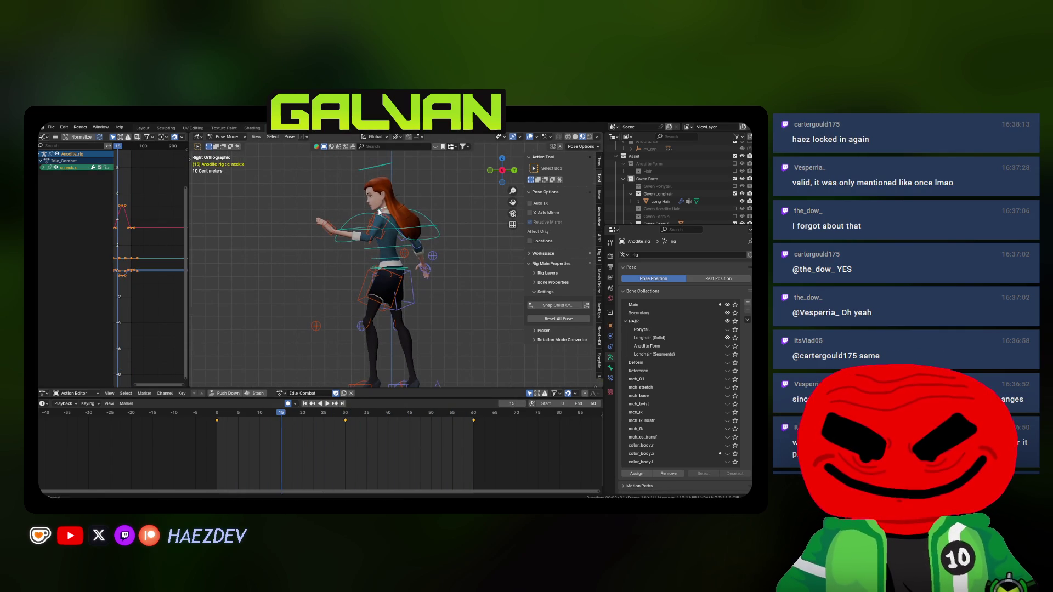
key(r)
key(Return)
key(space)
- Re-rotate c_spine_master.x at frame 15 in right side view and review the loop from several angles
mouse_move(345, 288)
middle_down()
mouse_move(397, 302)
mouse_move(385, 307)
middle_up()
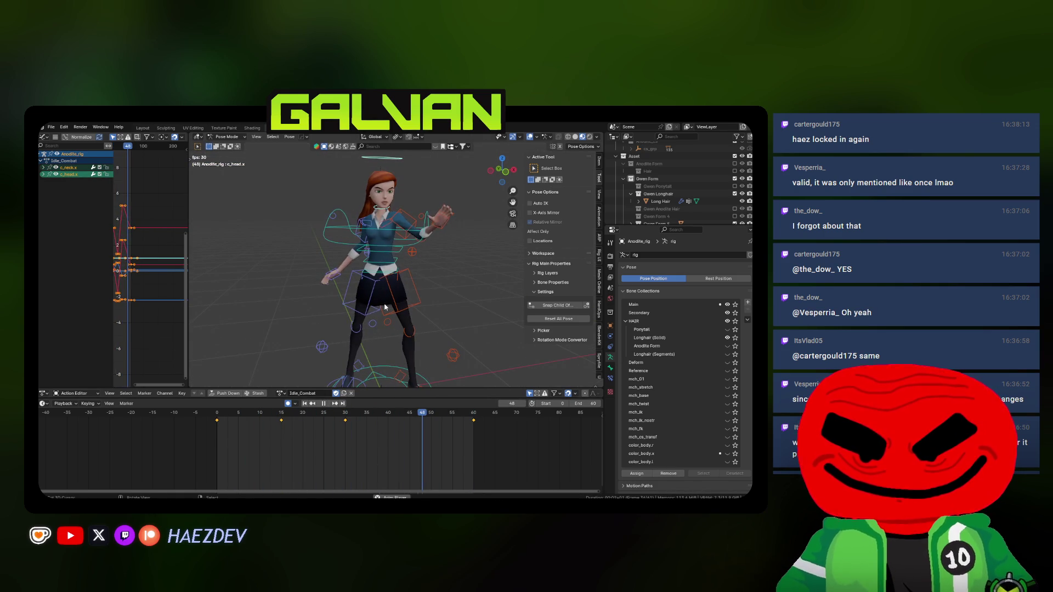
click(281, 421)
key(KP_3)
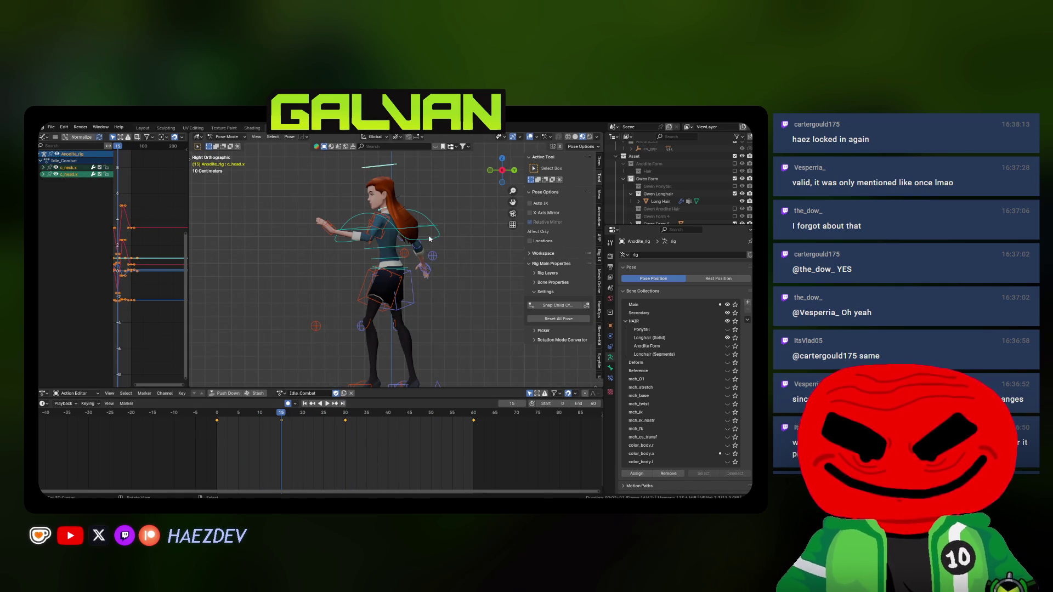
click(430, 239)
key(r)
click(444, 248)
key(space)
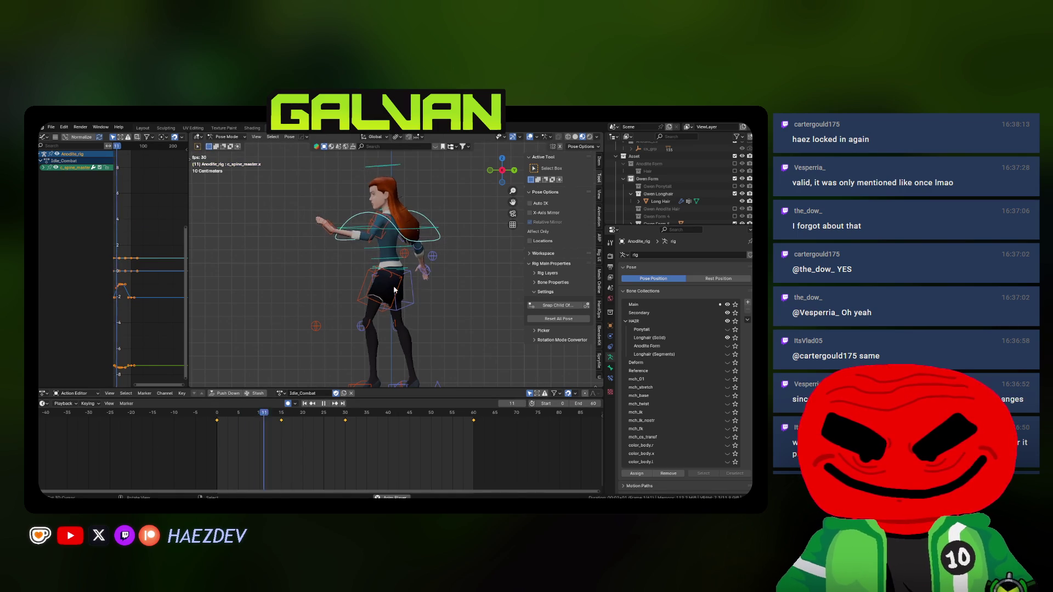
click(278, 419)
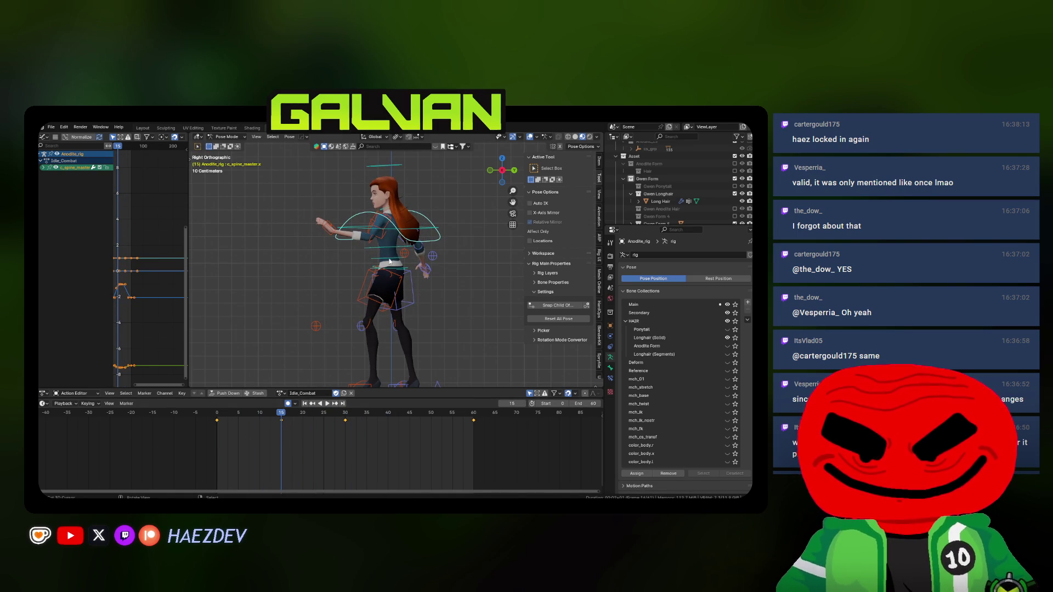
key(space)
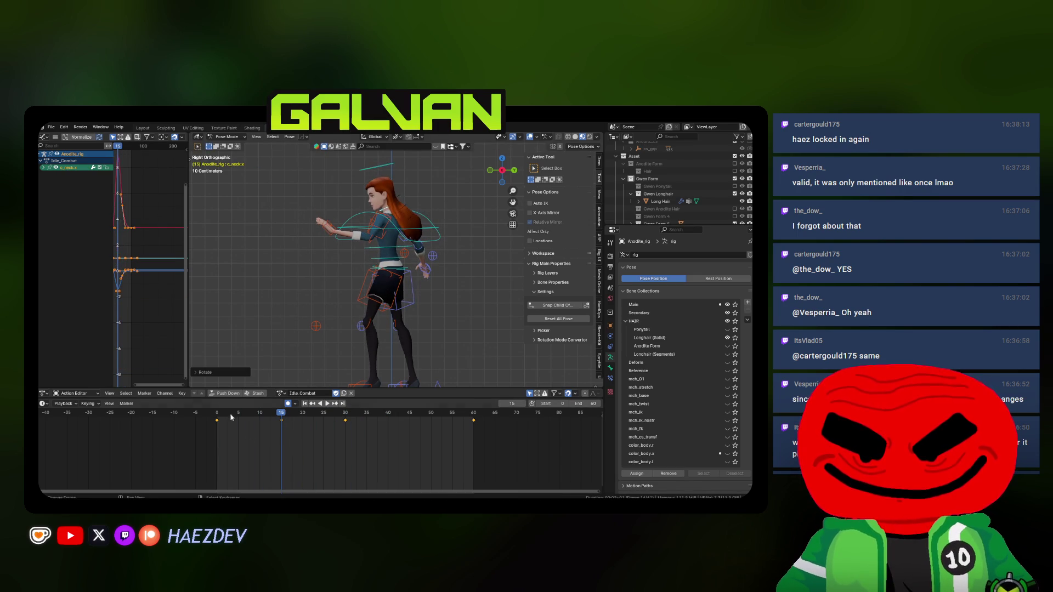
middle_drag(413, 317, 403, 330)
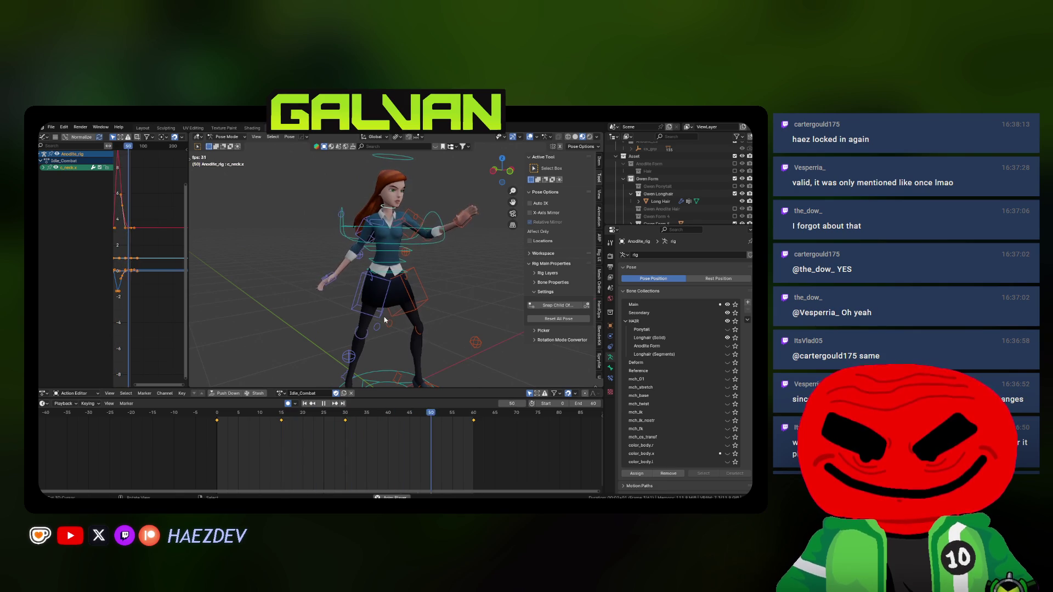
mouse_move(380, 315)
middle_down()
mouse_move(453, 313)
mouse_move(349, 320)
mouse_move(388, 289)
middle_up()
- Select all rig bones, save the blend file, and play the loop to review the pose
key(a)
key(space)
scroll(310, 420, up, 1)
key(ctrl+s)
scroll(384, 263, up, 2)
key(space)
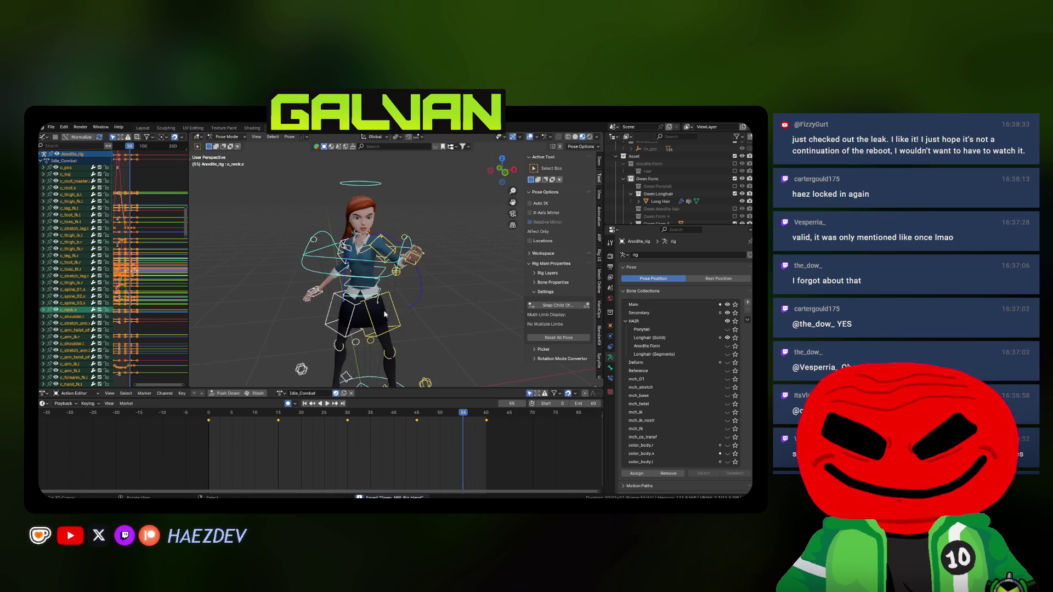
key(space)
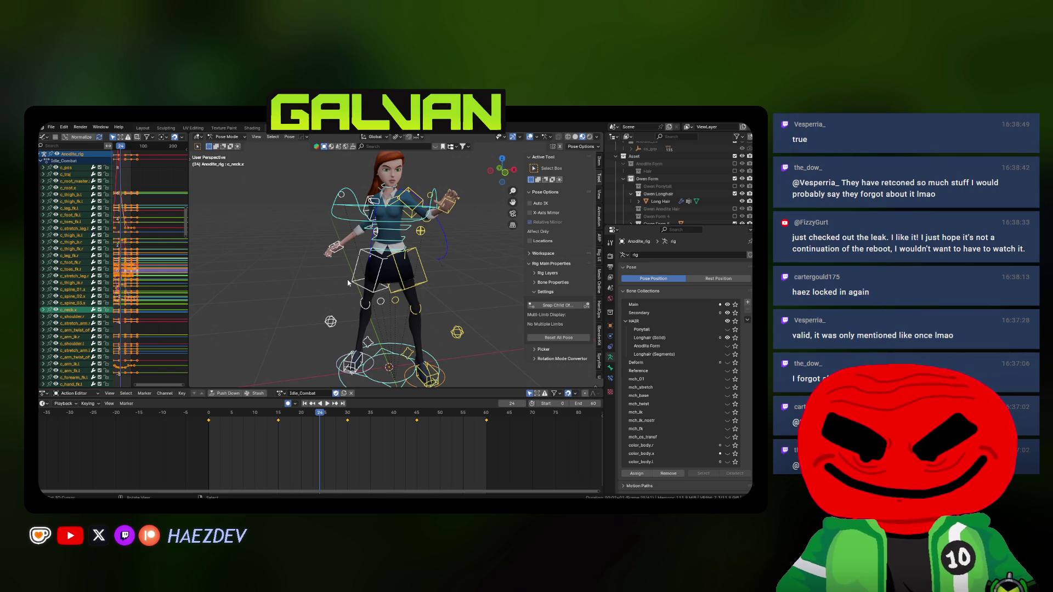
middle_drag(351, 282, 365, 279)
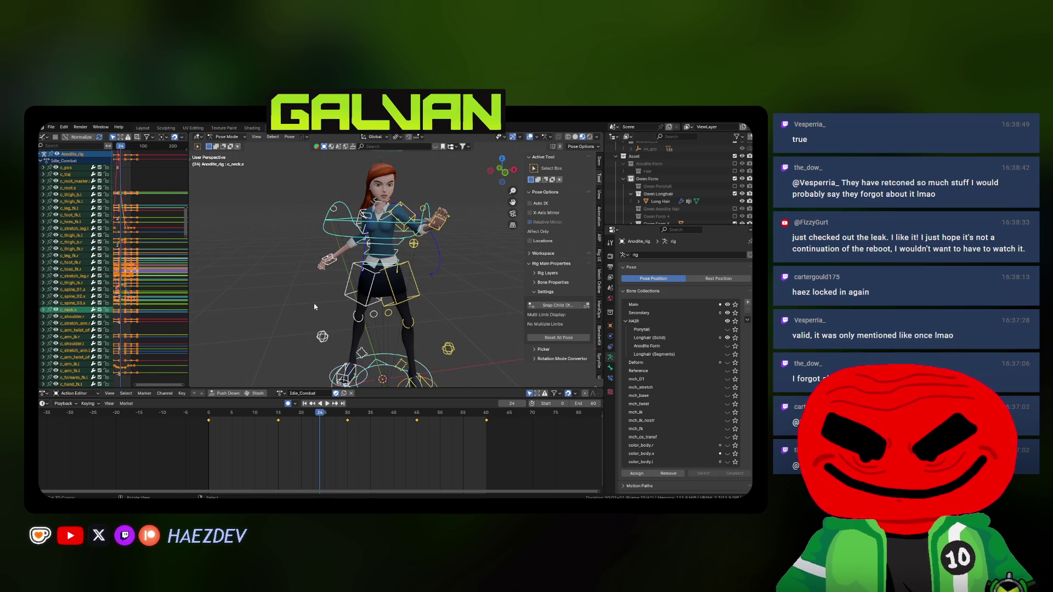
key(space)
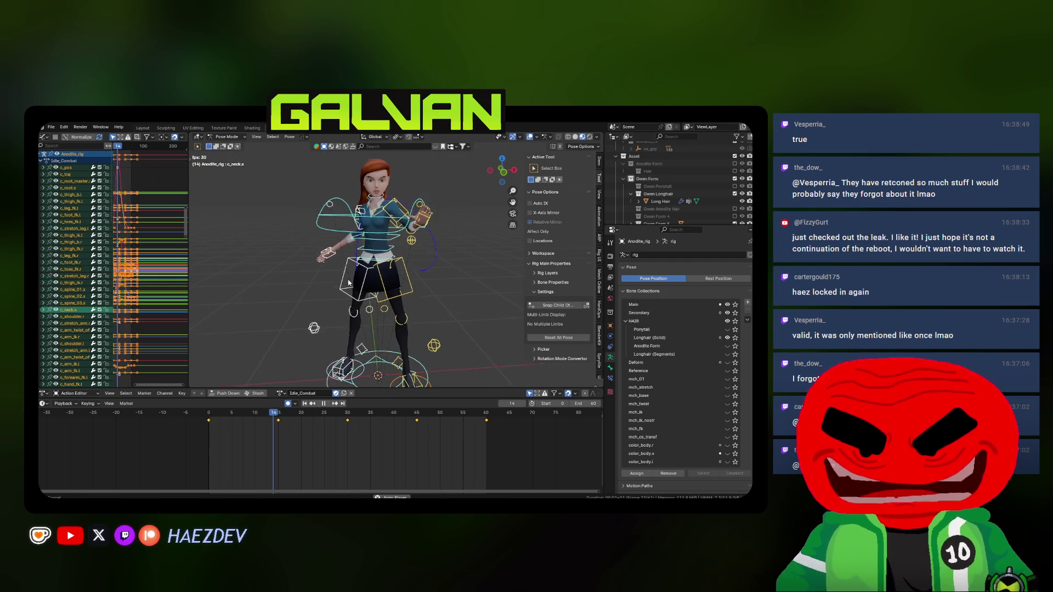
key(space)
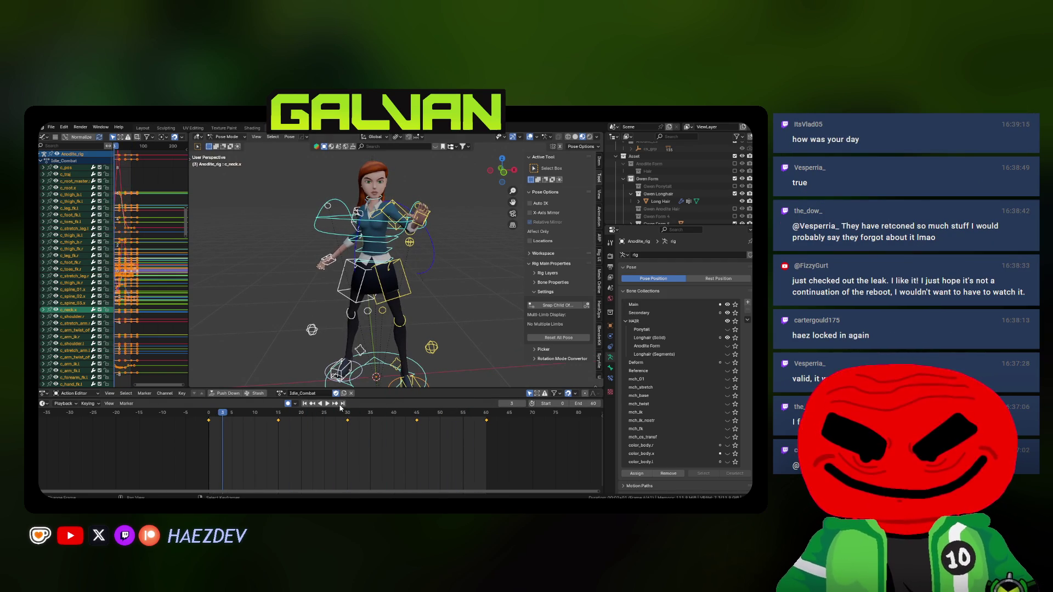
- Move the right hand control c_hand_ik.r at frame 15 and play the result from frame 35
drag(229, 425, 281, 426)
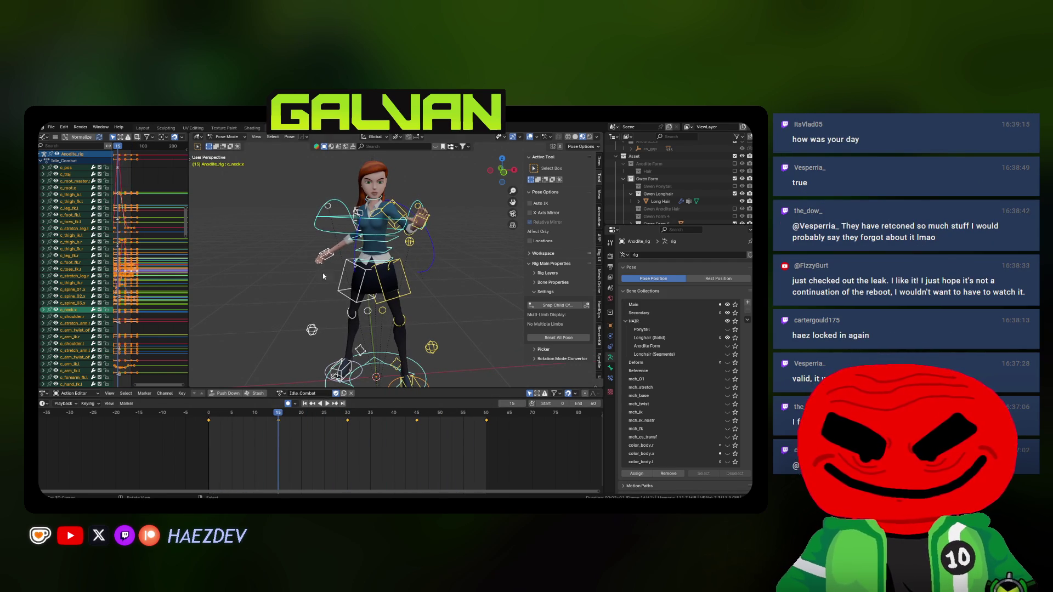
click(327, 257)
key(g)
click(307, 270)
drag(279, 413, 371, 412)
key(space)
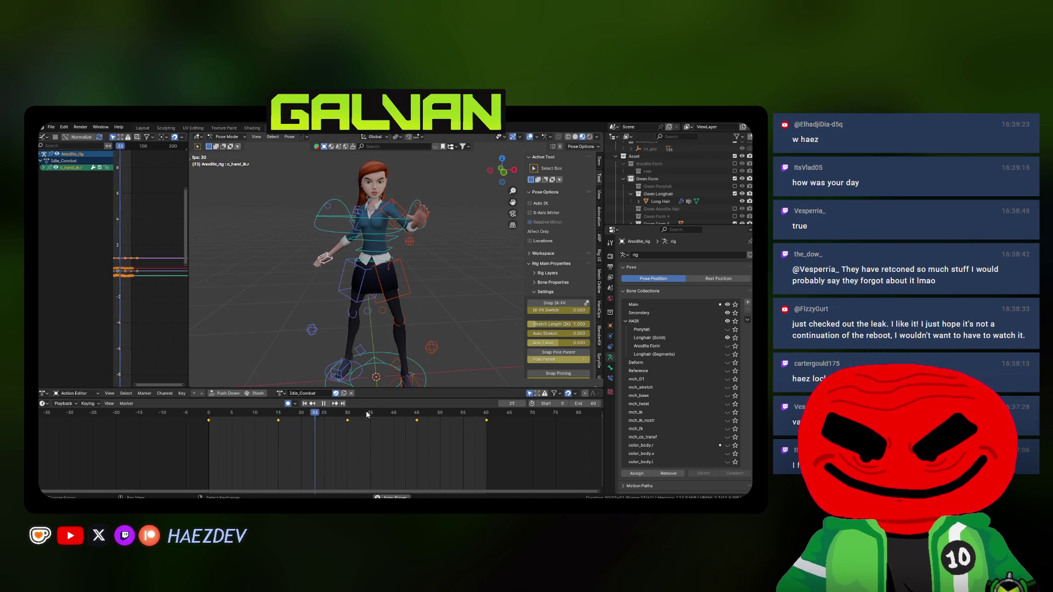
- Replay the loop from the start and rotate the right hand at frame 30
key(space)
key(shift+Left)
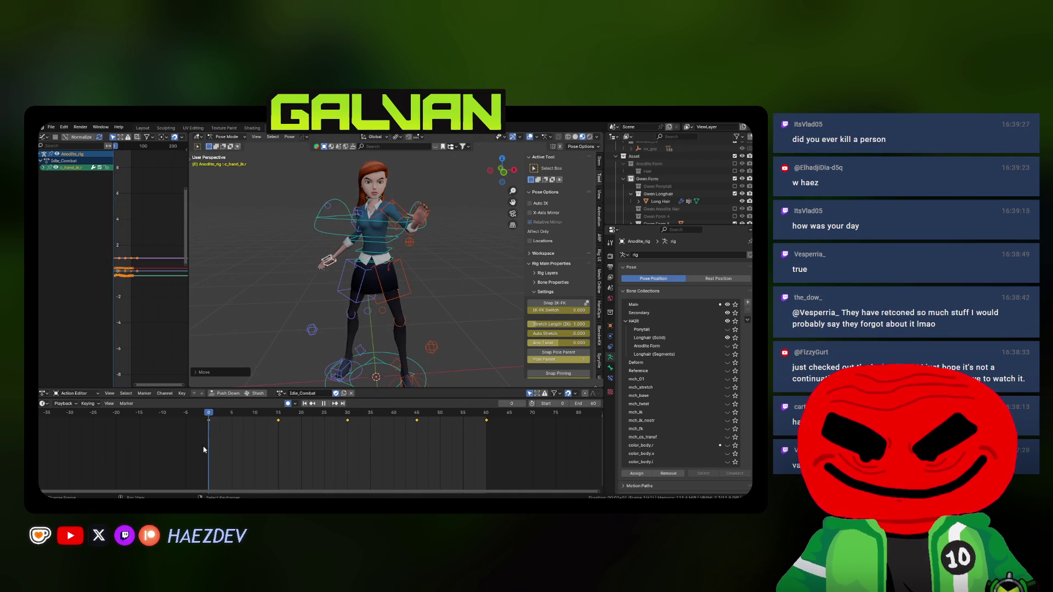
key(space)
key(space)
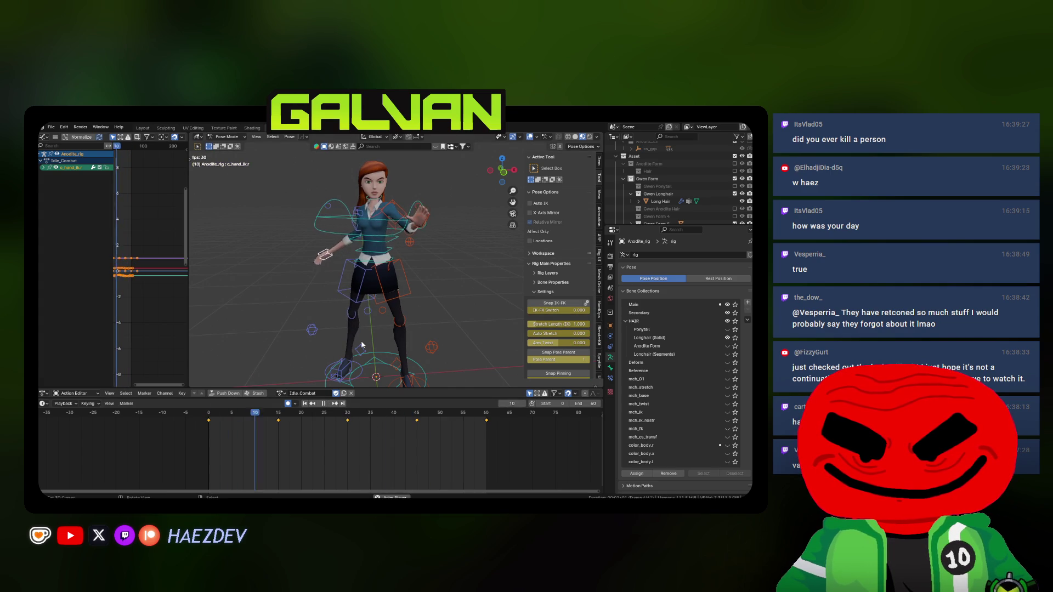
key(space)
key(space)
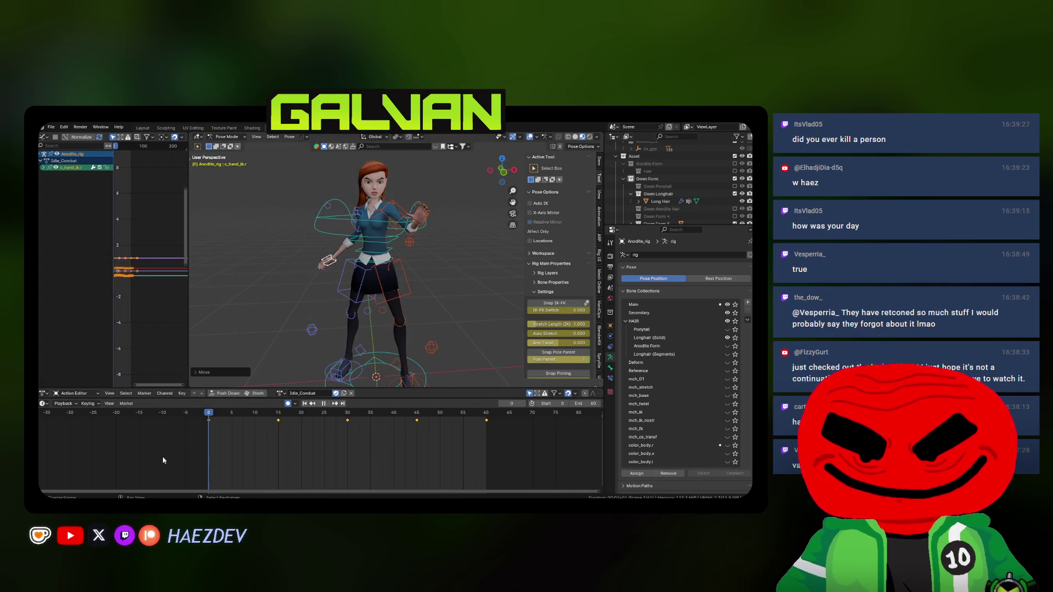
middle_drag(373, 296, 470, 338)
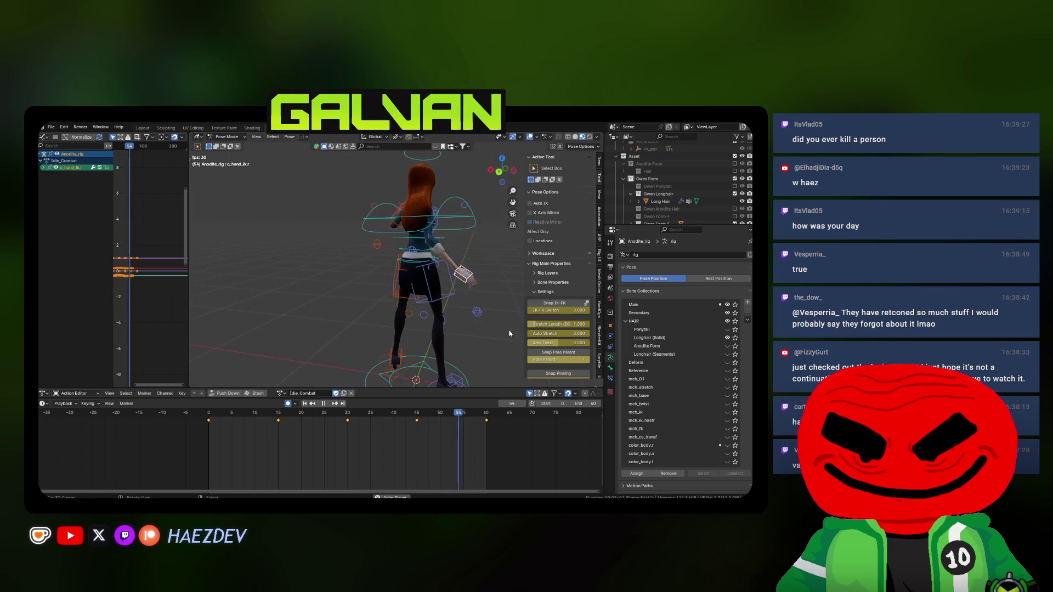
key(space)
key(space)
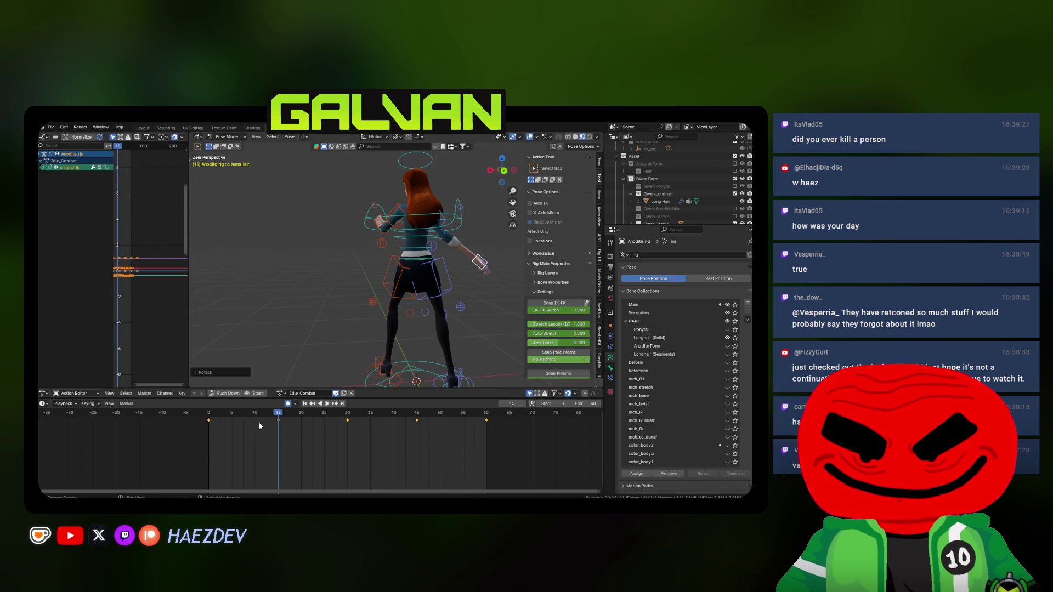
key(space)
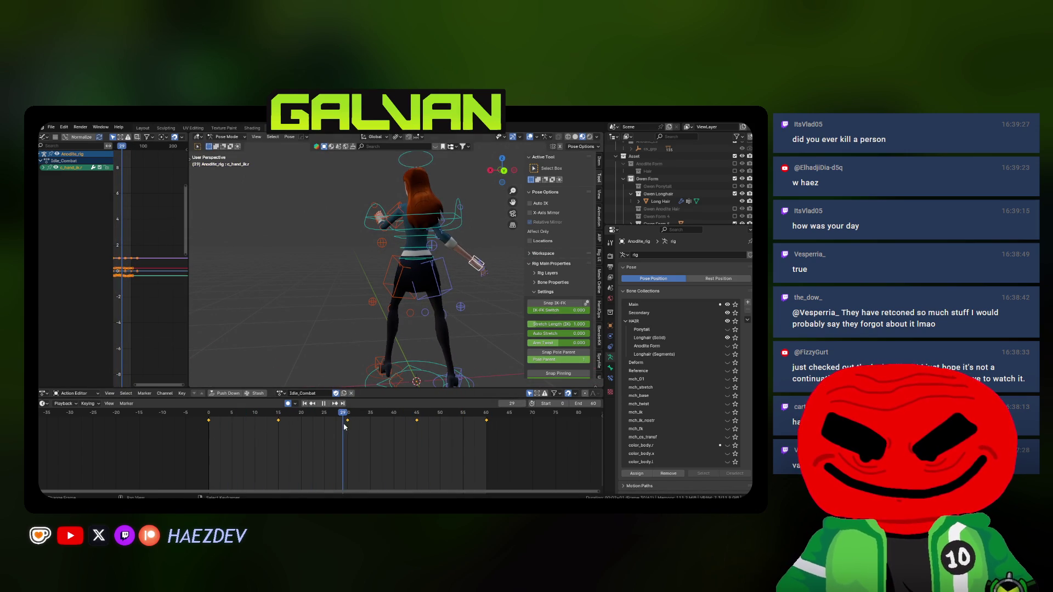
key(r)
click(485, 335)
key(space)
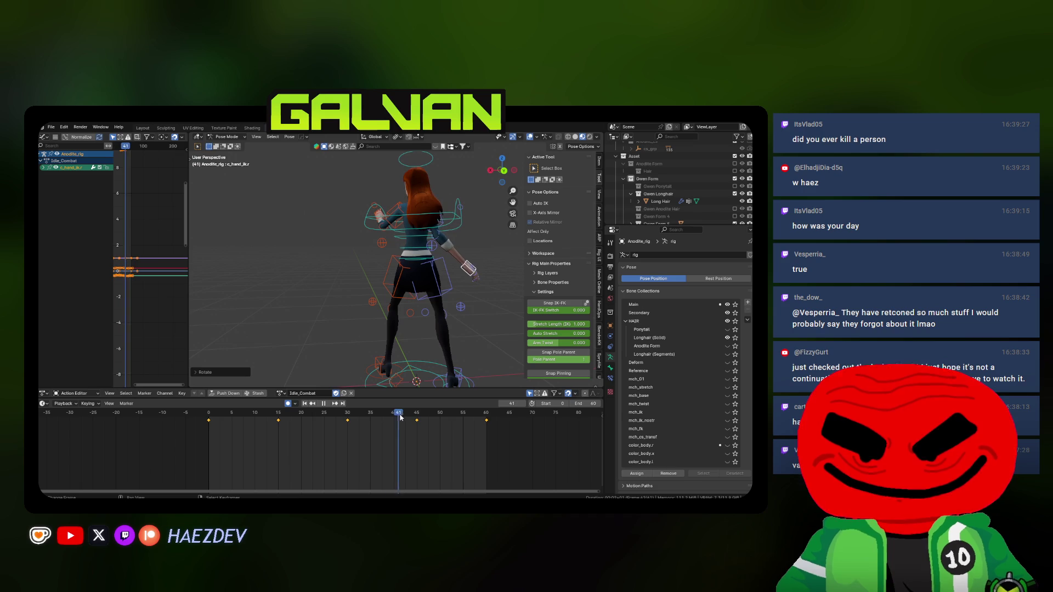
- Rotate the right hand at frames 45 and 15 and play back the change
key(space)
key(r)
click(472, 343)
key(space)
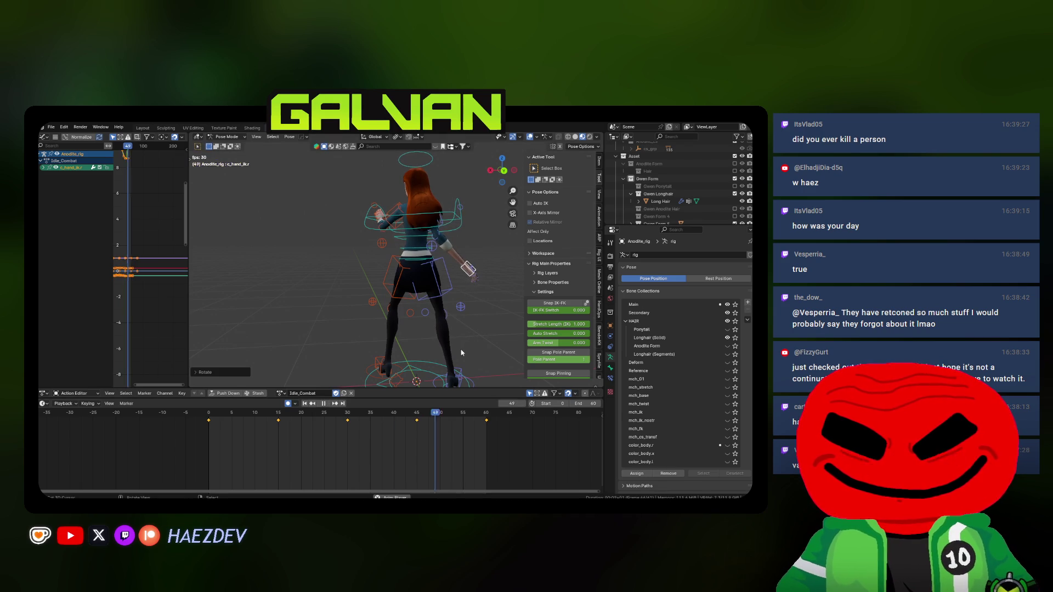
click(279, 420)
key(r)
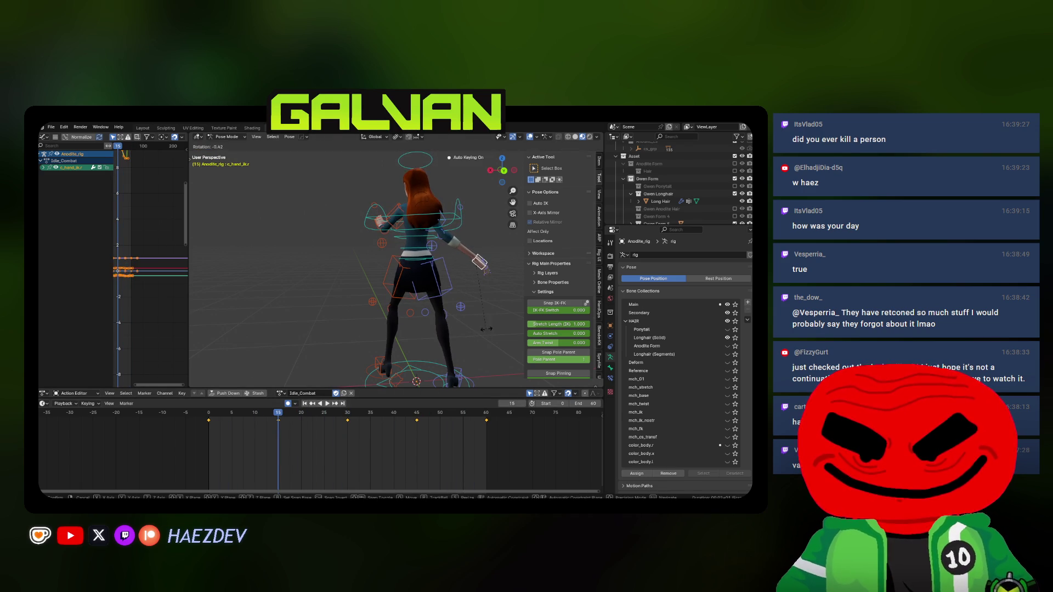
click(497, 316)
key(space)
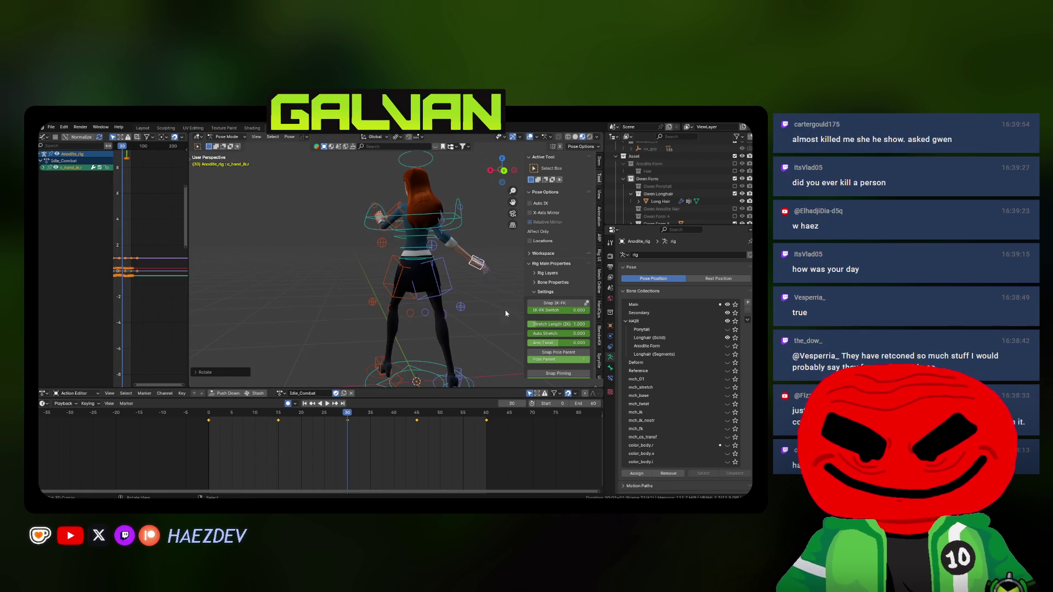
- Replay the loop from the start and check the frame-45 pose from front and back angles
key(Escape)
middle_drag(417, 285, 448, 287)
key(shift+Left)
key(space)
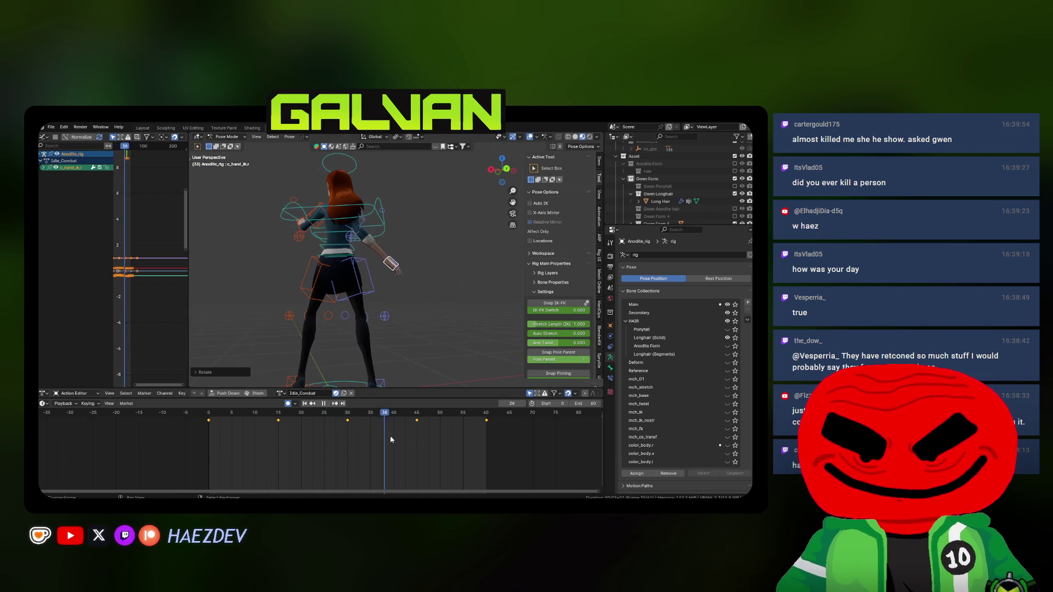
key(space)
key(Down)
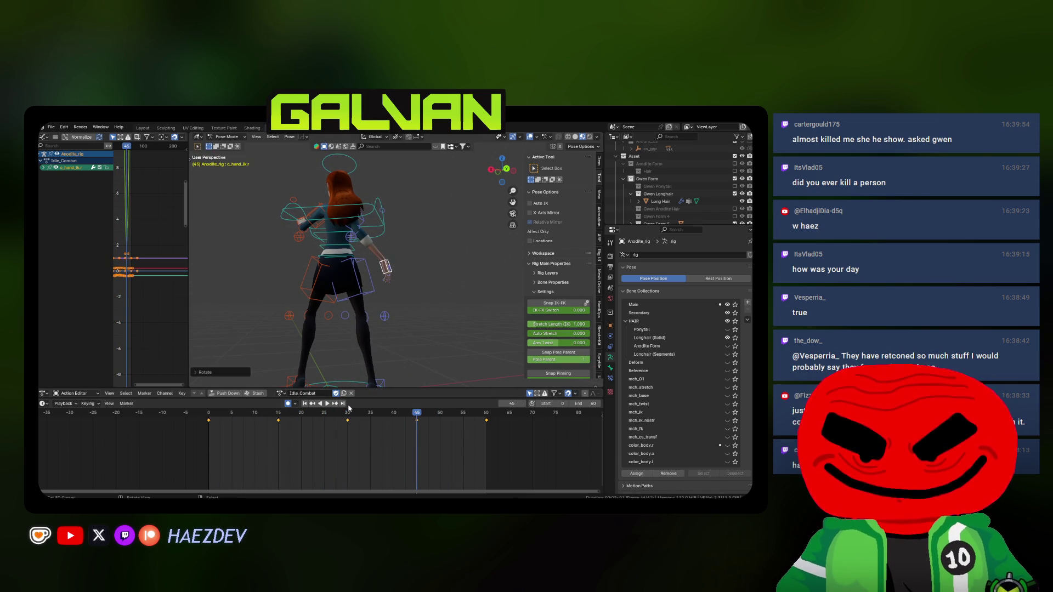
key(space)
middle_drag(384, 307, 272, 311)
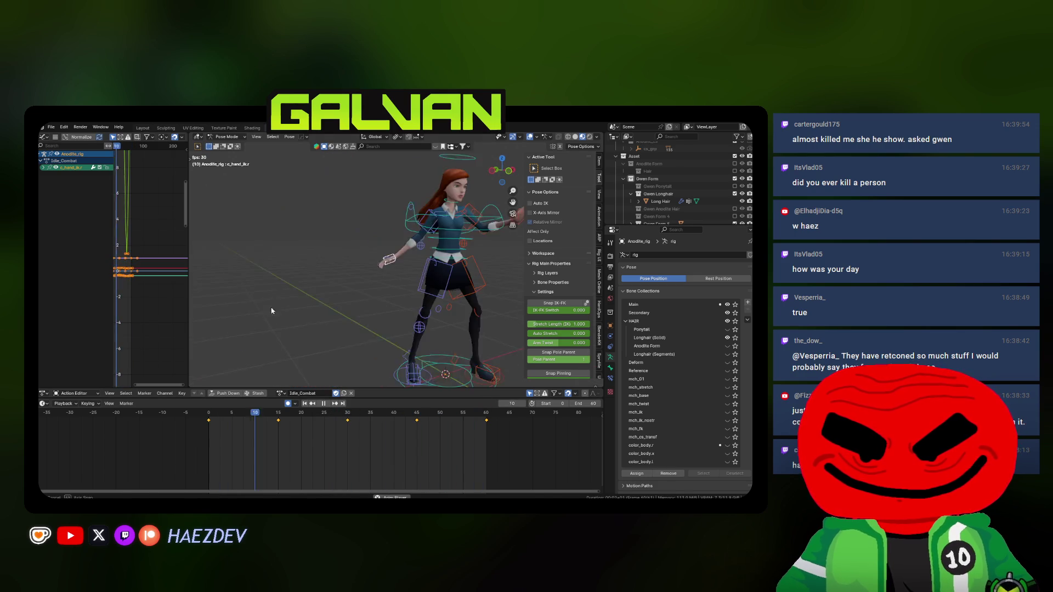
click(416, 415)
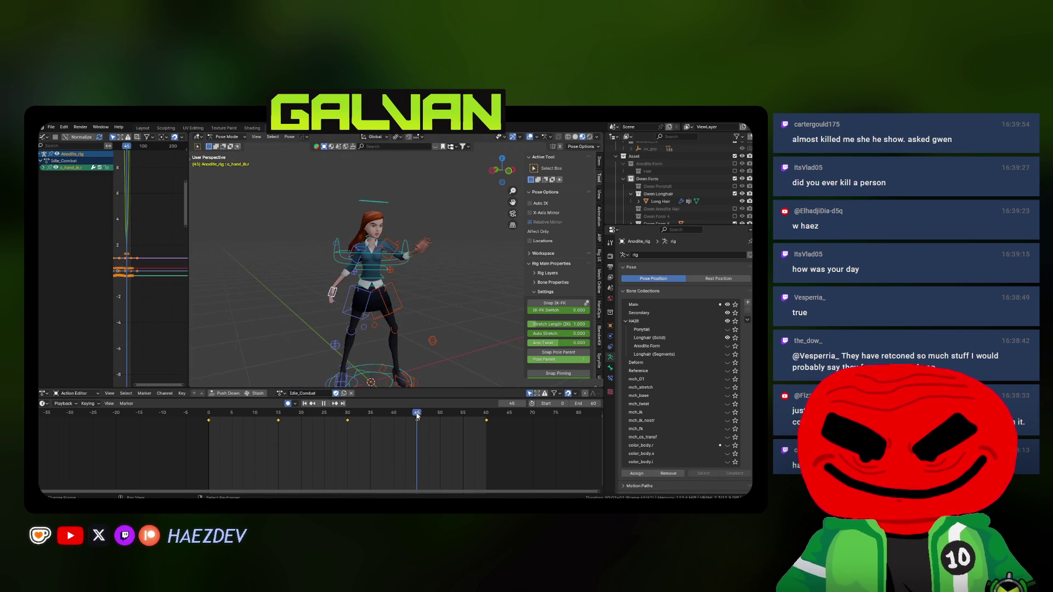
middle_drag(359, 313, 460, 328)
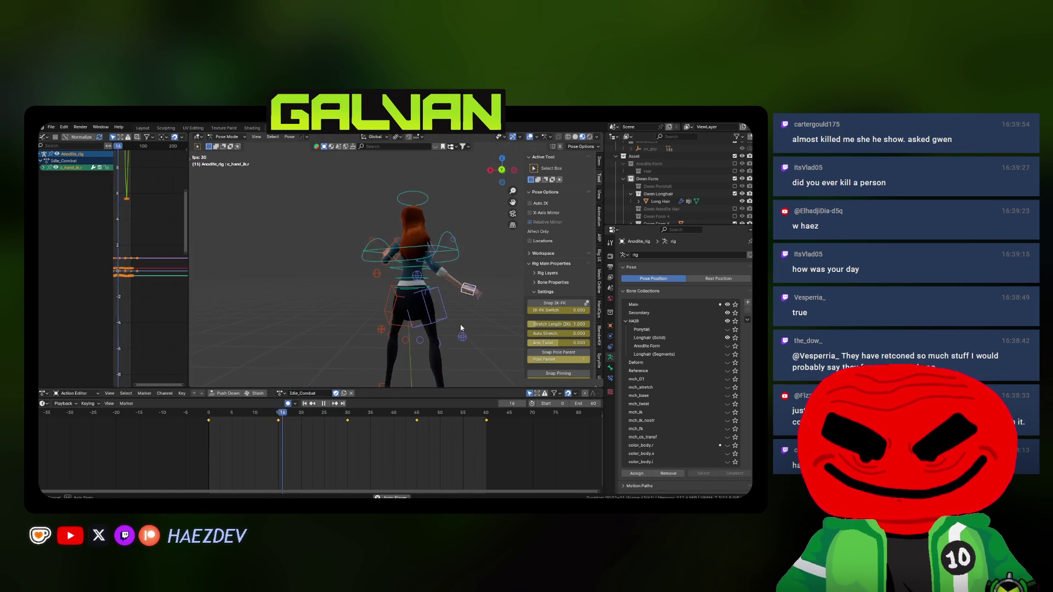
- Reposition the right hand control at frame 15 and play to check it
key(space)
key(g)
click(423, 300)
key(space)
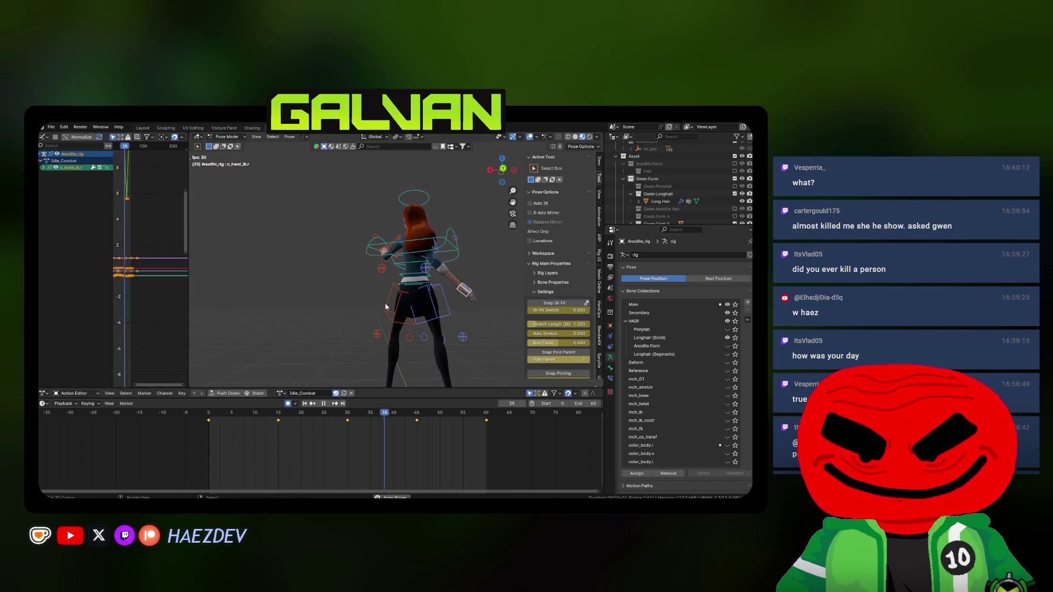
middle_drag(386, 308, 242, 312)
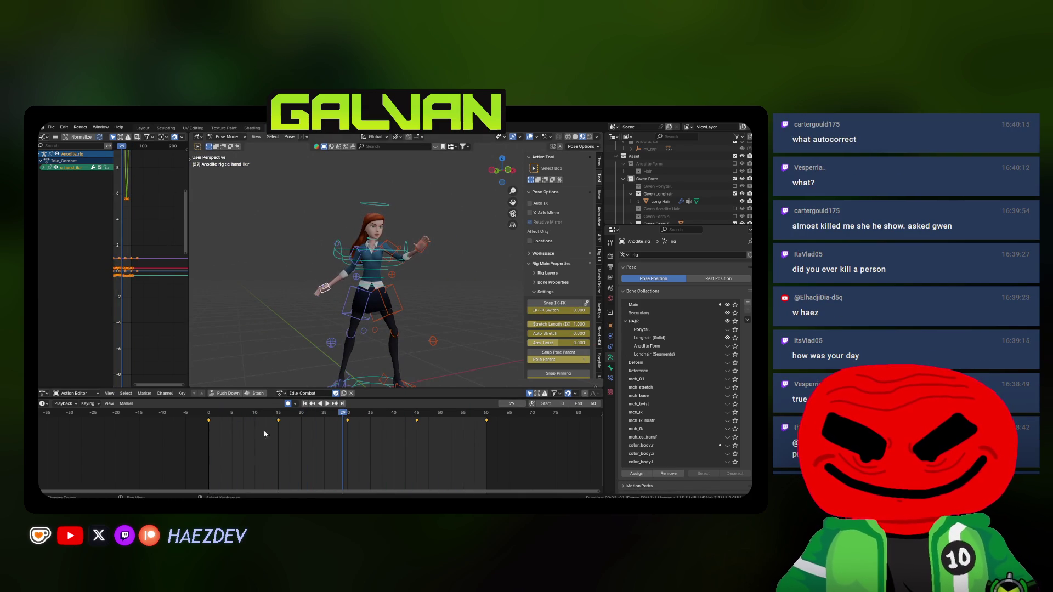
- Copy the frame-15 pose, carry it to frame 38, then select all bones in left side view
click(278, 420)
key(space)
key(ctrl+c)
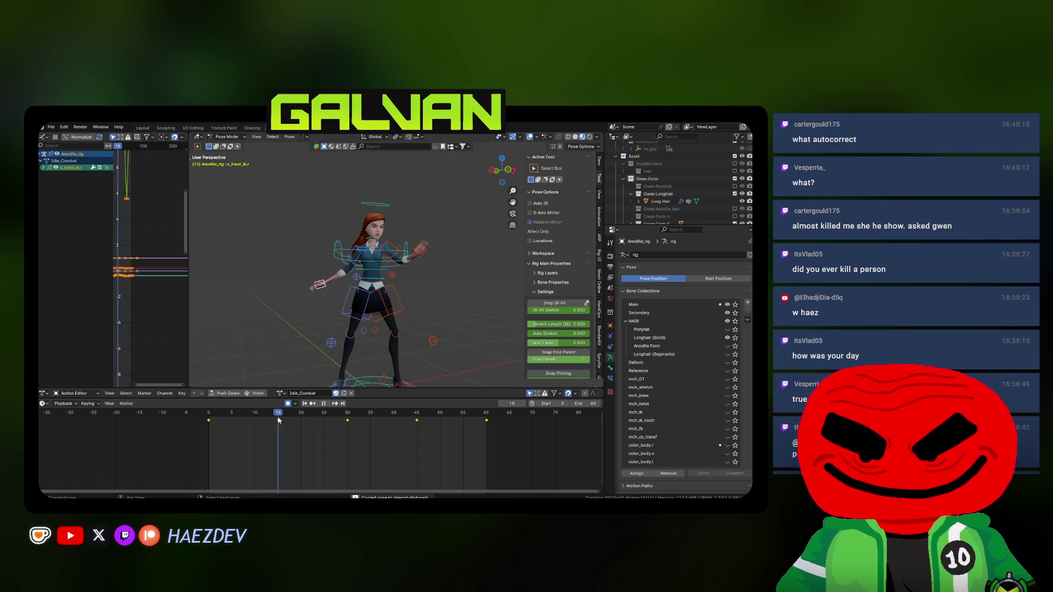
key(shift+Left)
key(space)
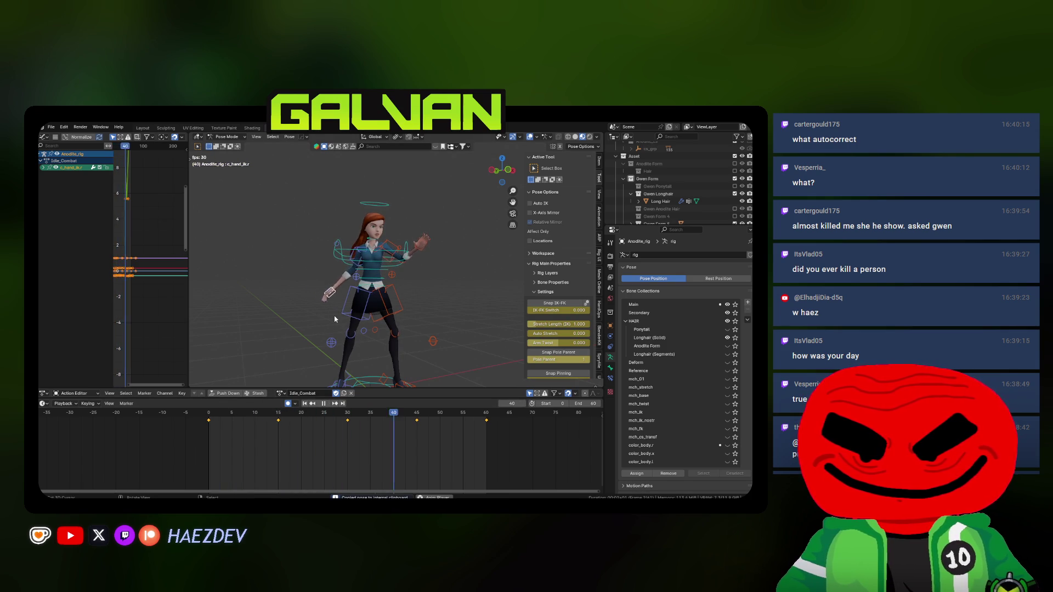
click(384, 419)
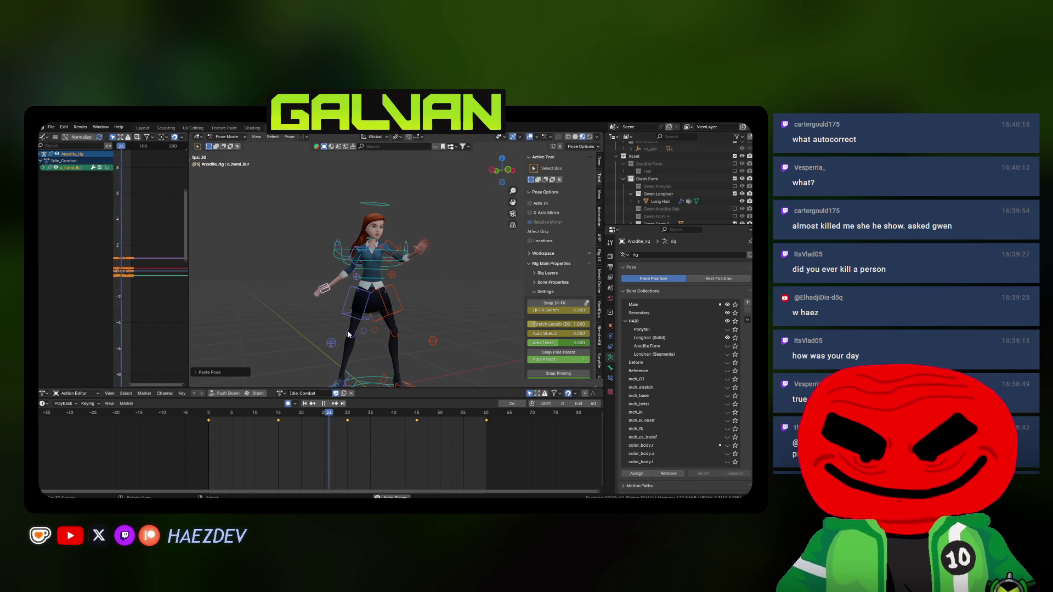
middle_drag(349, 334, 392, 303)
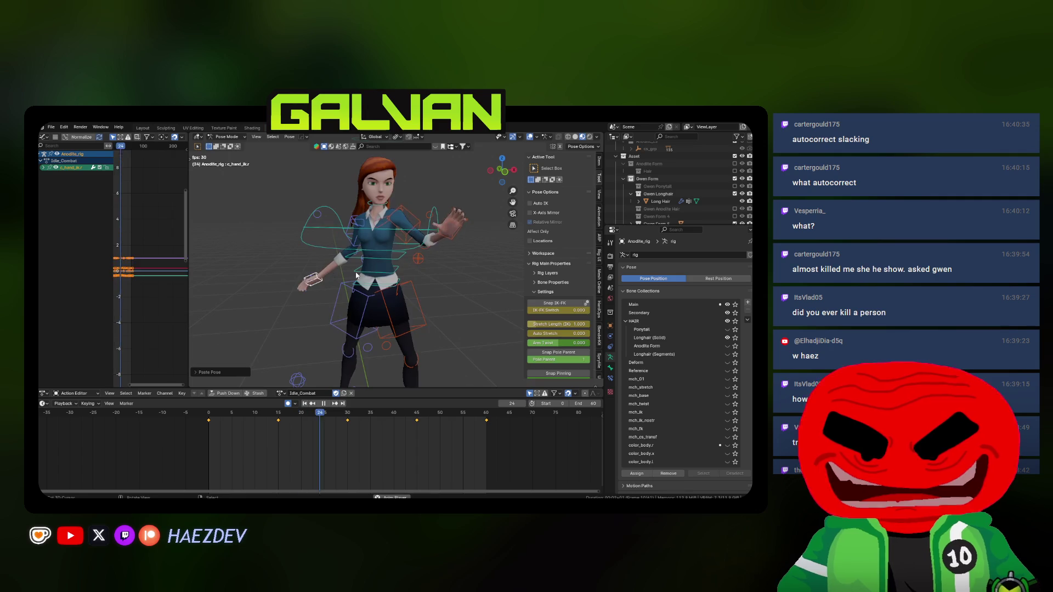
key(a)
key(ctrl+KP_3)
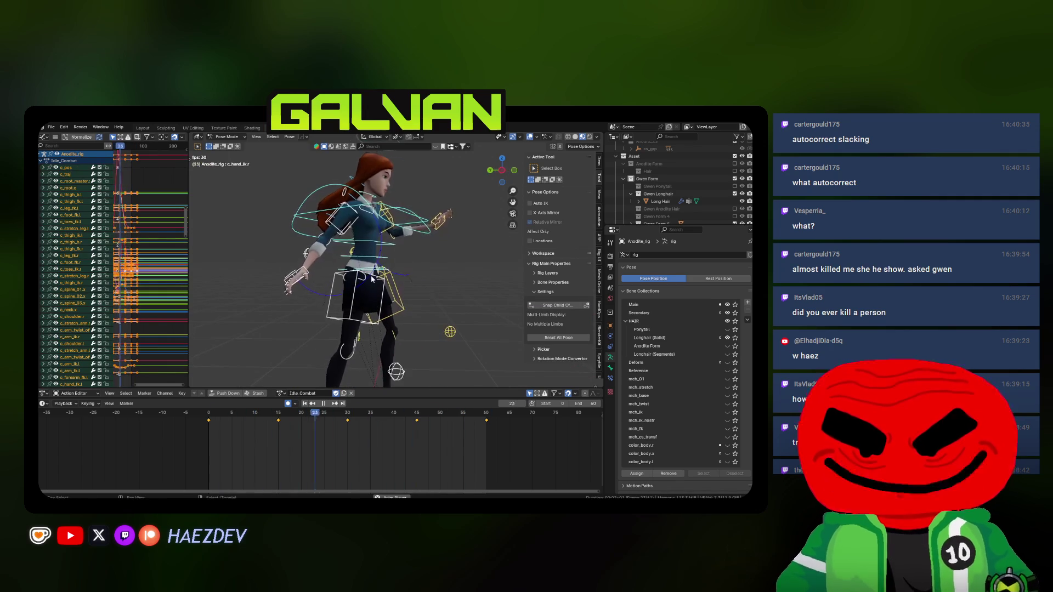
- Move the spine master control c_spine_master.x at frame 30 and review the torso motion
middle_drag(353, 291, 329, 286)
click(379, 263)
click(349, 418)
middle_drag(351, 329, 321, 329)
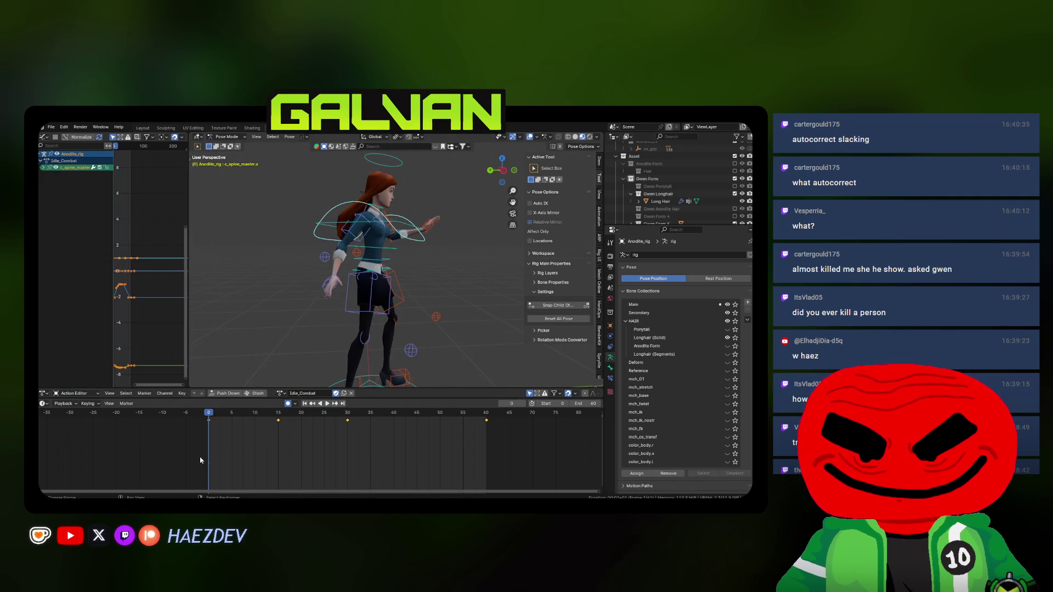
key(space)
key(g)
click(371, 333)
key(space)
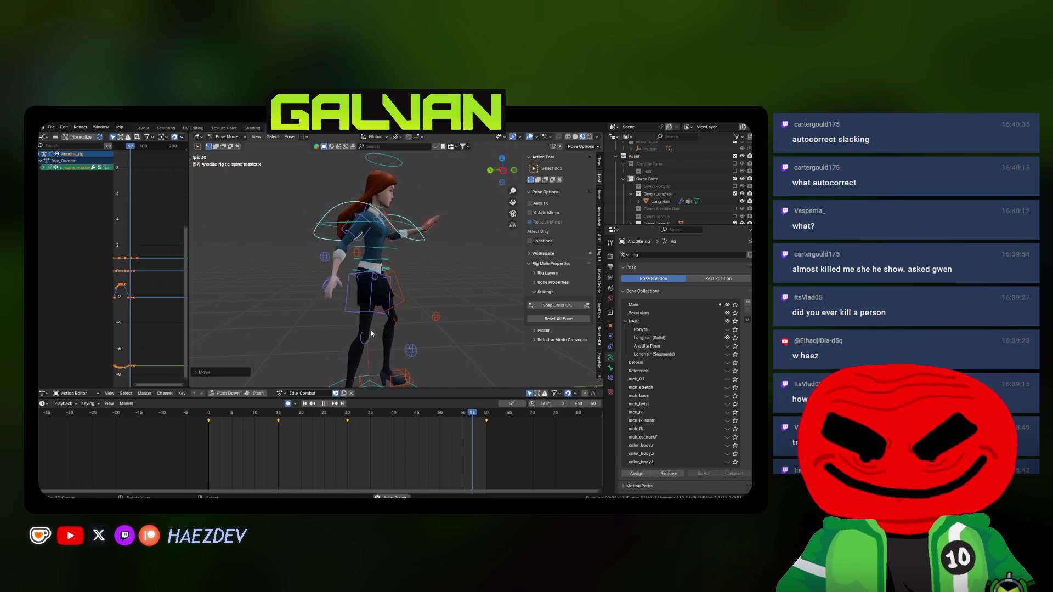
mouse_move(372, 333)
middle_down()
mouse_move(412, 298)
mouse_move(373, 263)
middle_up()
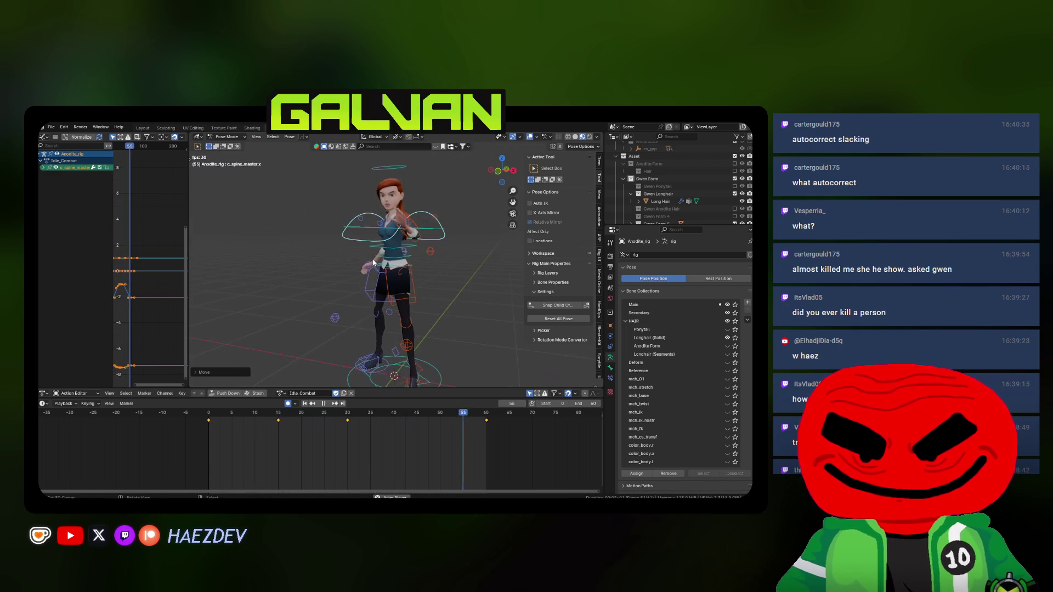
- Stop playback, select every bone of the rig, and return to frame 2
key(a)
scroll(373, 263, down, 3)
key(space)
click(219, 447)
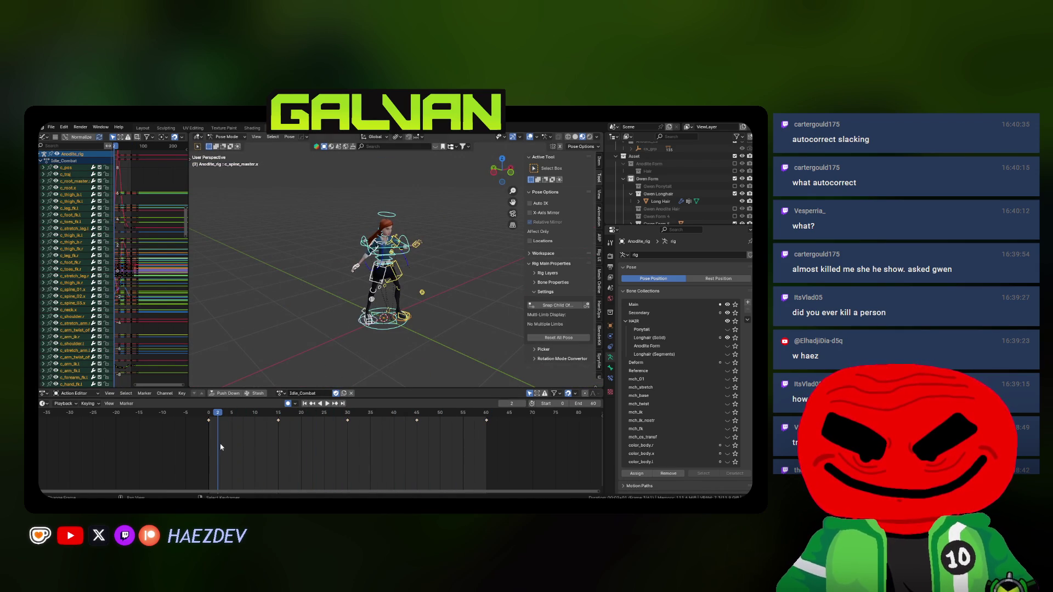
- Export the Idle_Combat animation as an Auto-Rig Pro FBX into Gwen's Animations folder
click(599, 237)
scroll(568, 316, down, 5)
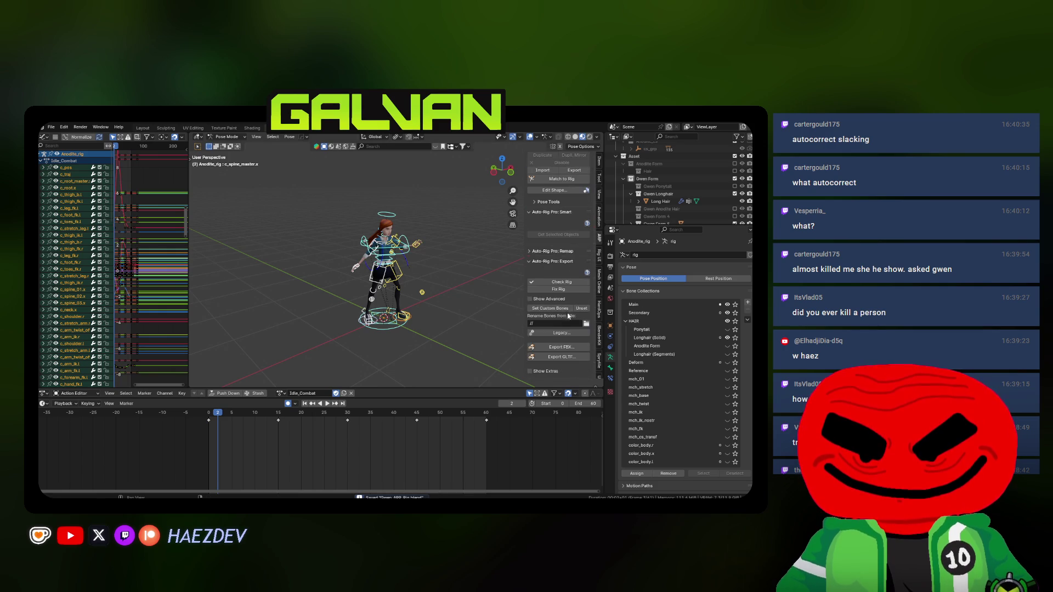
click(550, 348)
click(556, 245)
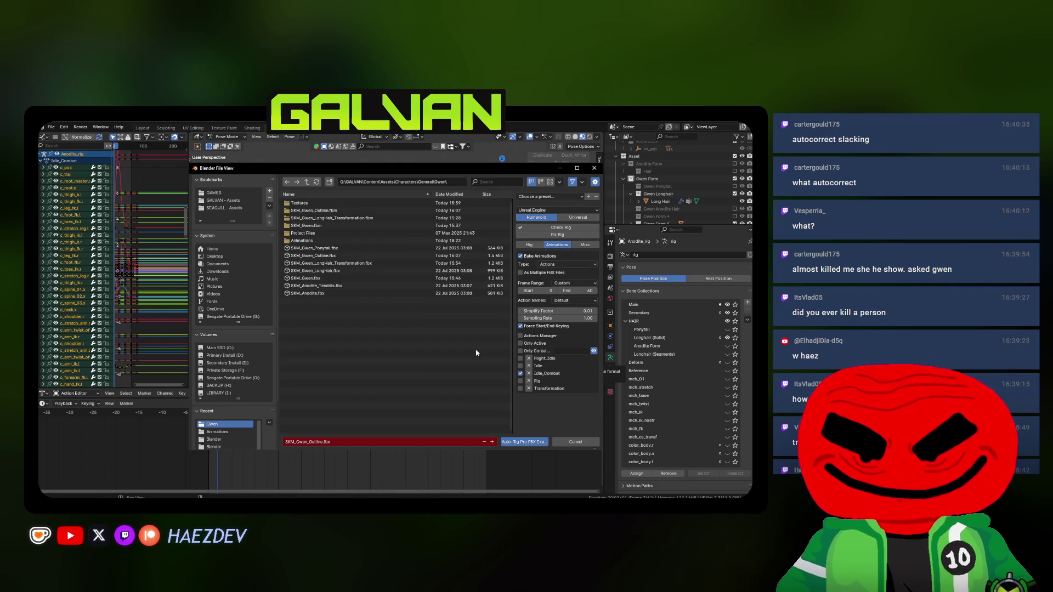
click(316, 243)
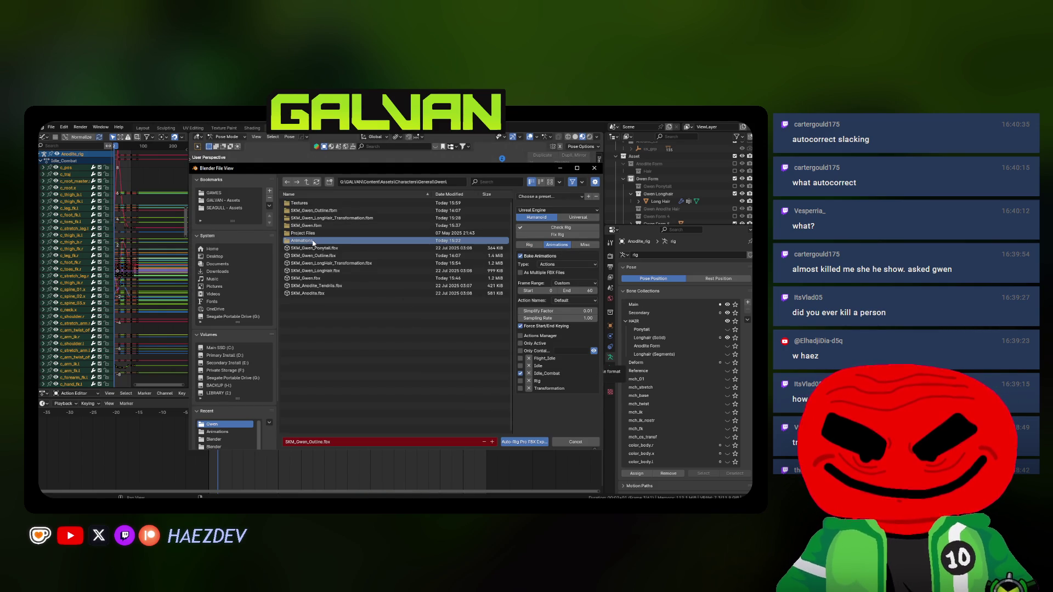
double_click(313, 242)
text(Idle_Combat)
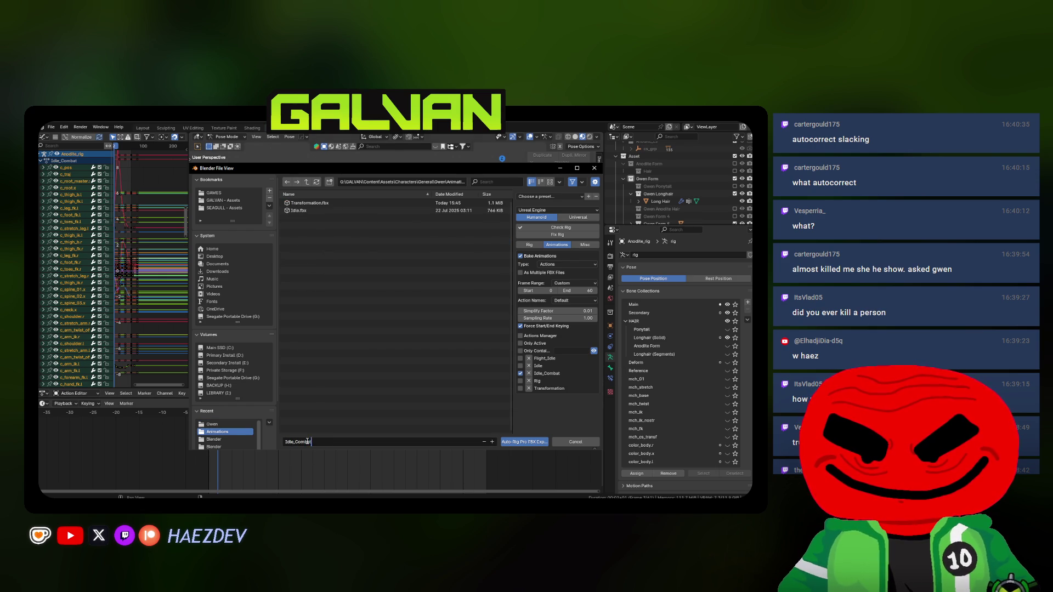
key(Return)
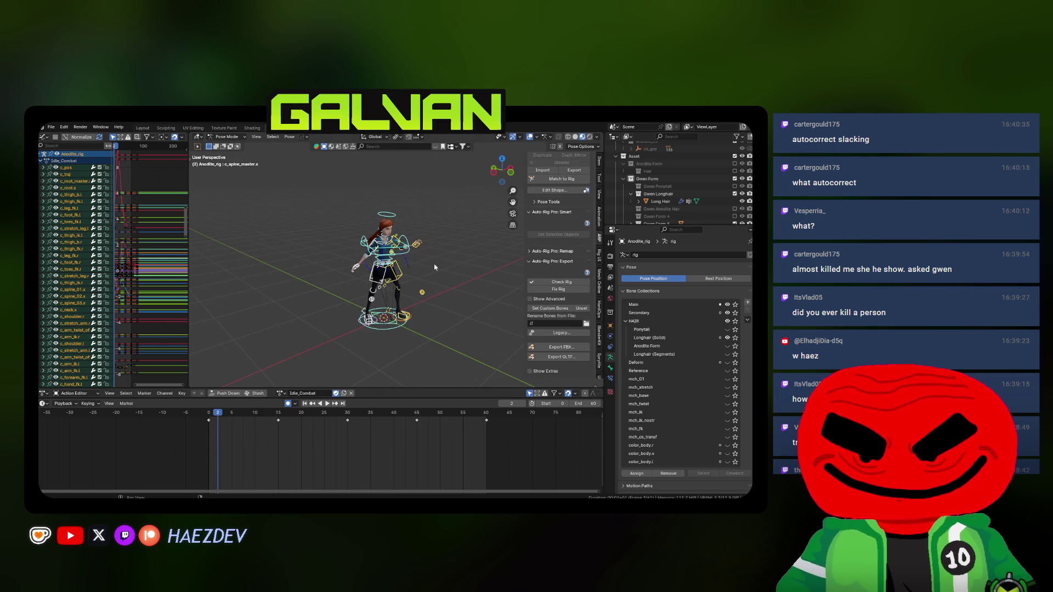
click(308, 464)
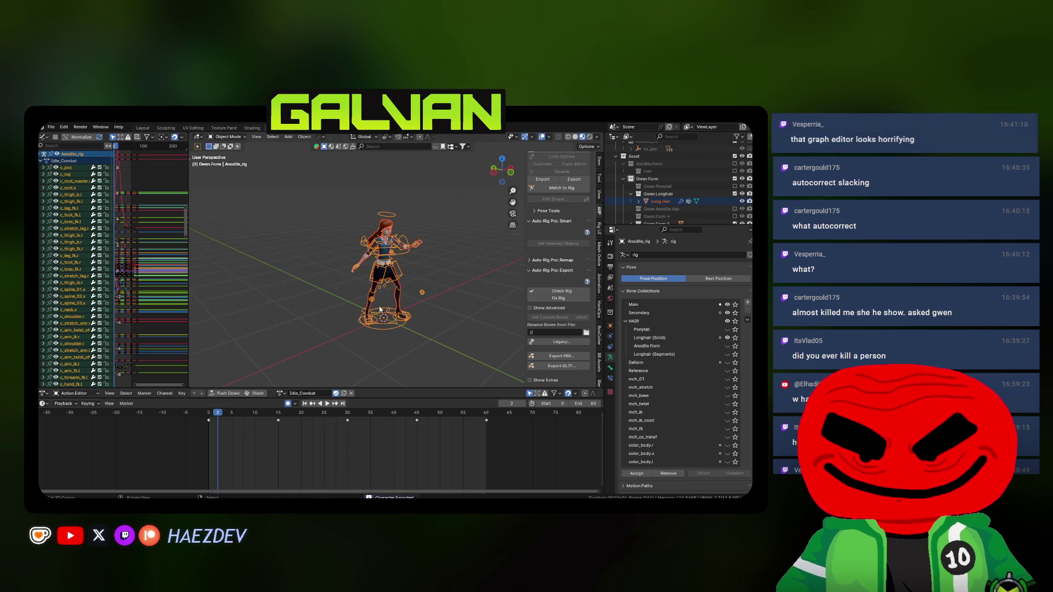
- Save the blend file and briefly inspect the rig's animation curves in a widened editor
key(ctrl+s)
scroll(362, 297, up, 4)
click(370, 301)
key(alt+a)
click(402, 261)
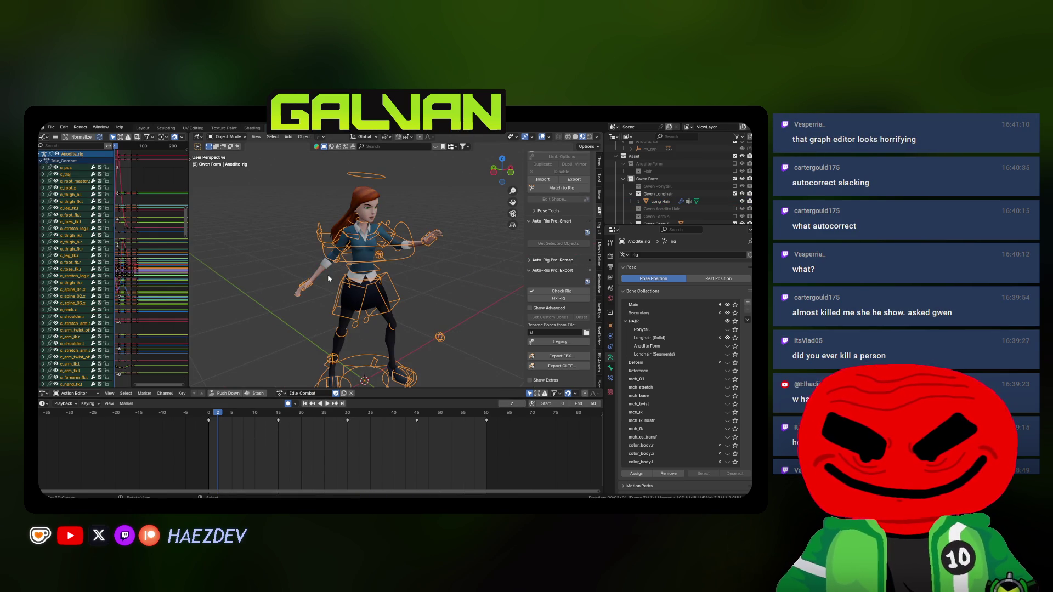
drag(188, 250, 360, 249)
scroll(281, 287, up, 3)
ctrl+scroll(352, 263, down, 3)
drag(359, 260, 236, 267)
click(395, 286)
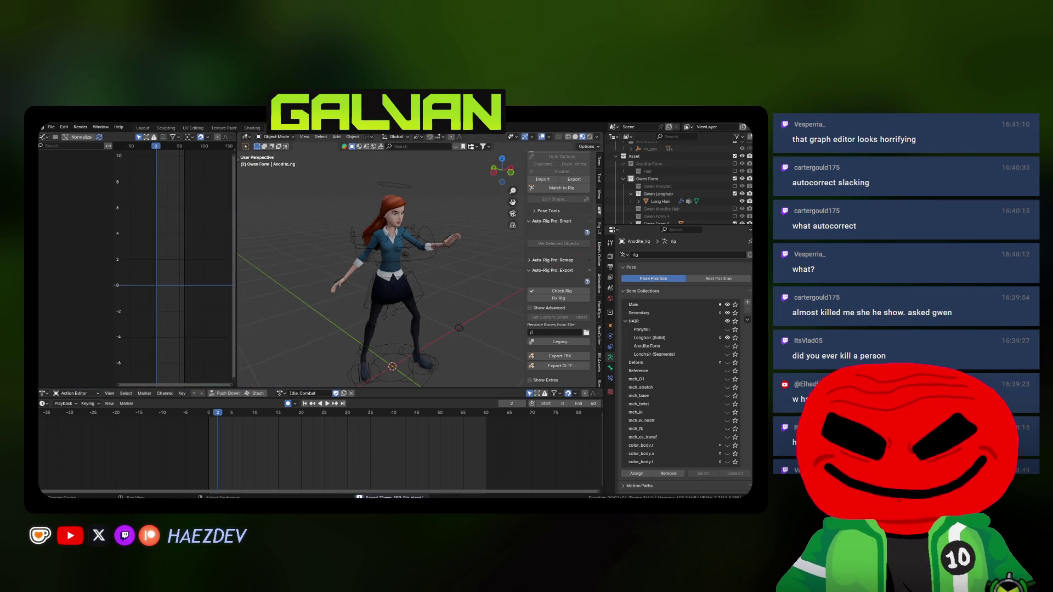
key(alt+Tab)
- Expand the Content tree through _GALVAN > Characters > Hero > Gwen down to her Asset folder
click(169, 127)
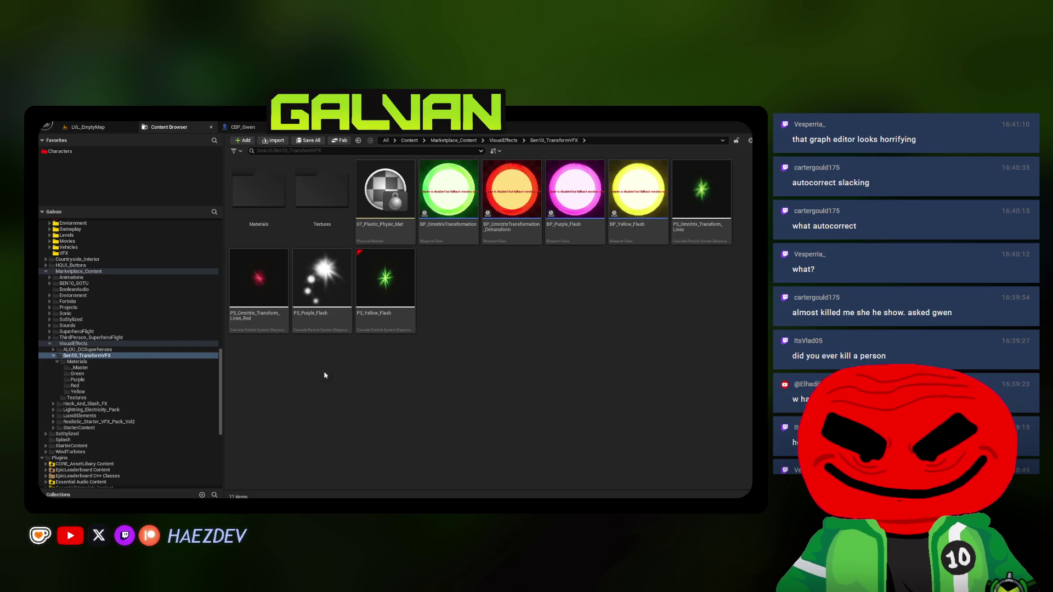
scroll(91, 325, up, 5)
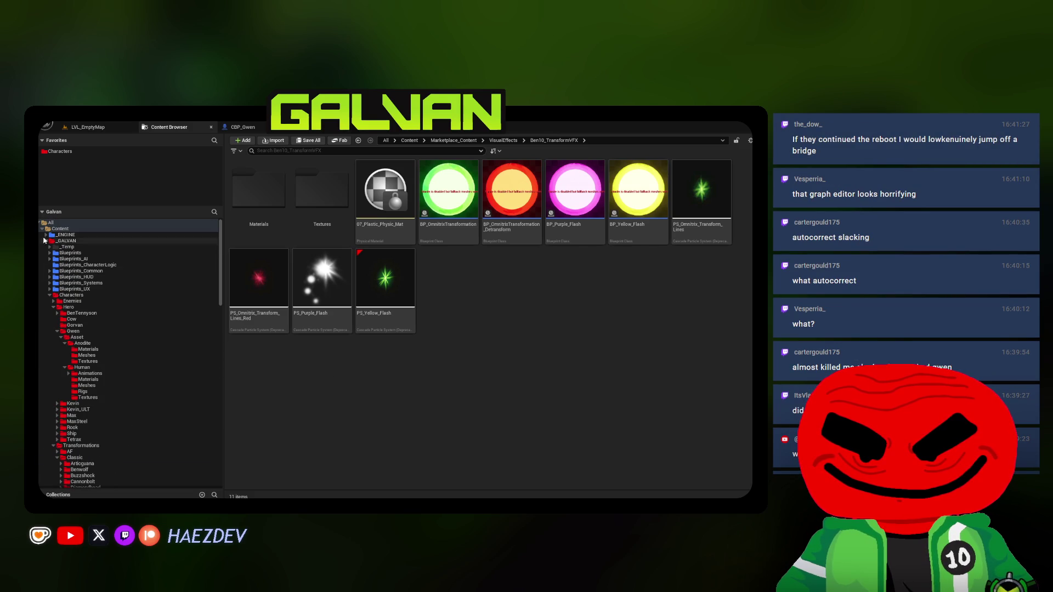
double_click(47, 223)
click(60, 229)
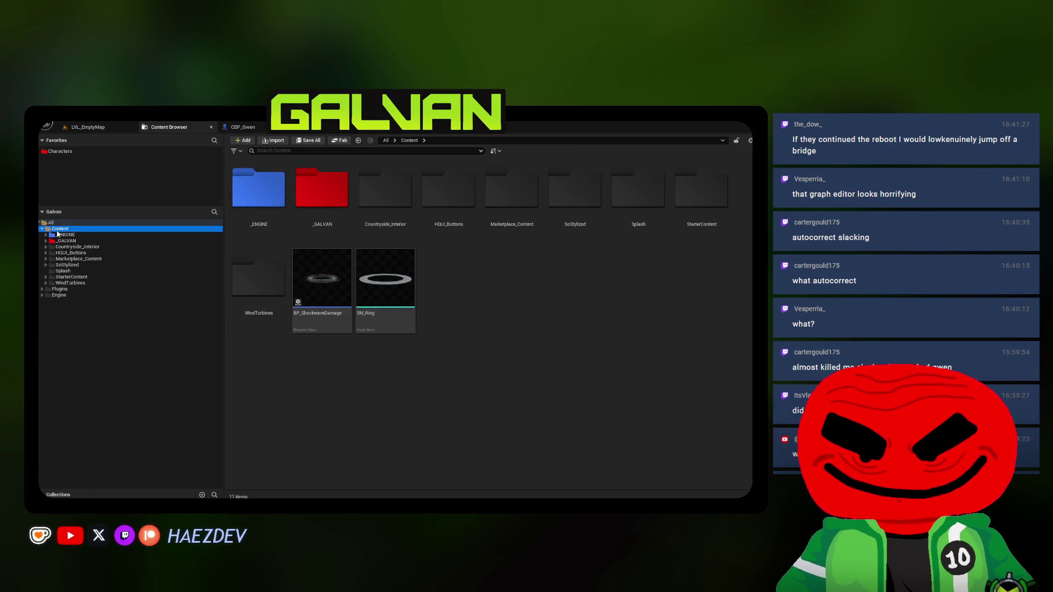
click(66, 241)
click(82, 295)
double_click(82, 295)
click(81, 307)
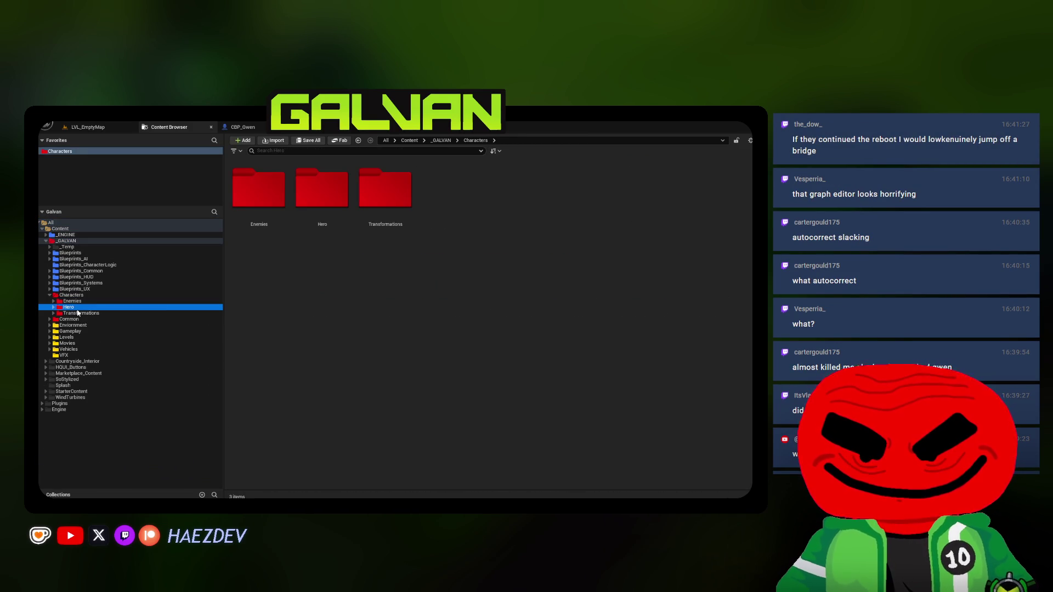
double_click(81, 308)
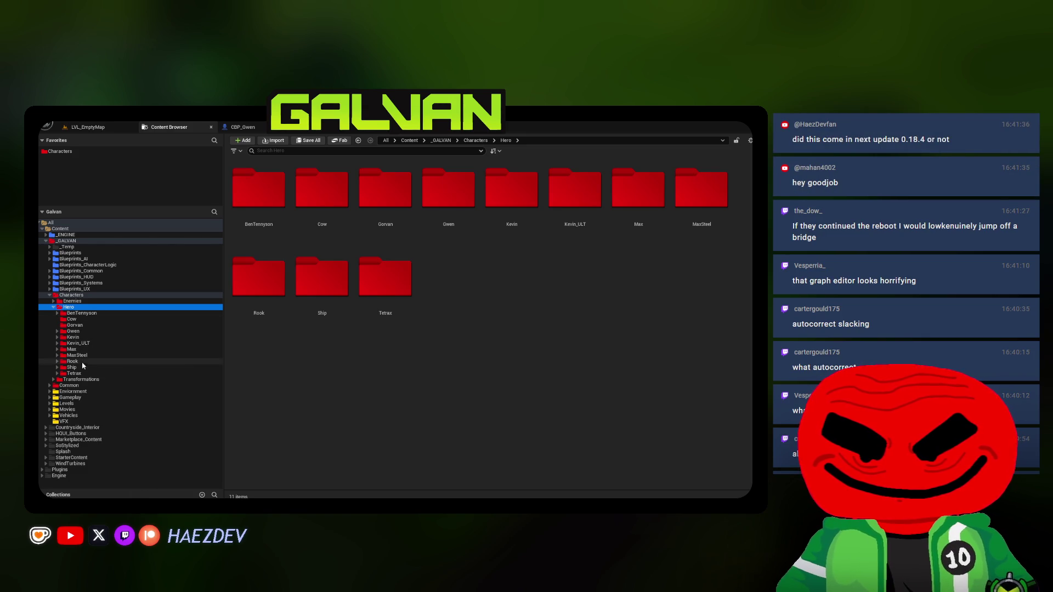
click(85, 333)
double_click(85, 332)
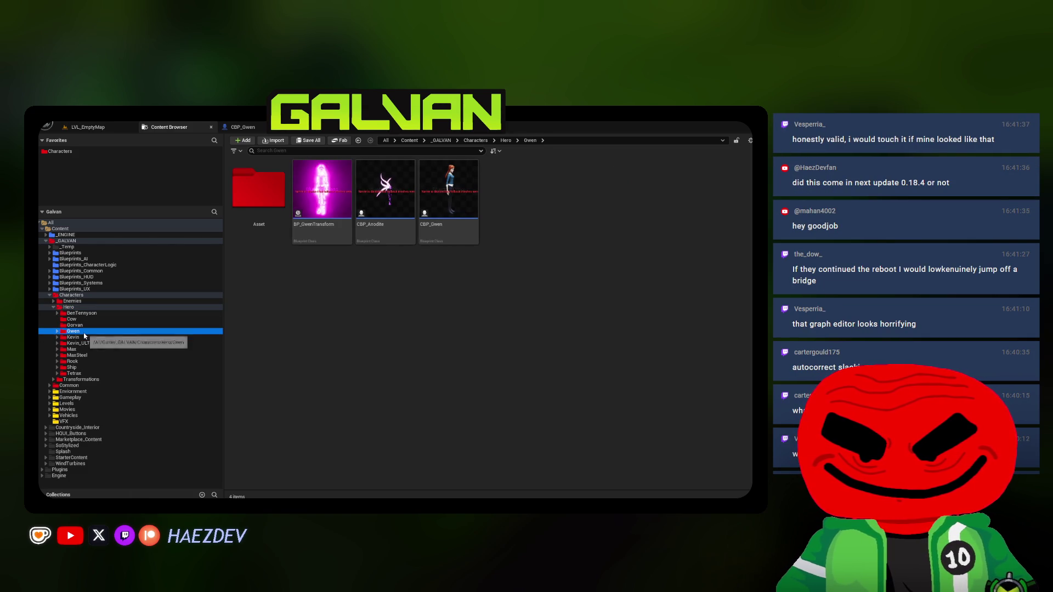
click(82, 338)
- Go into Human > Animations and start an import into that folder
double_click(310, 237)
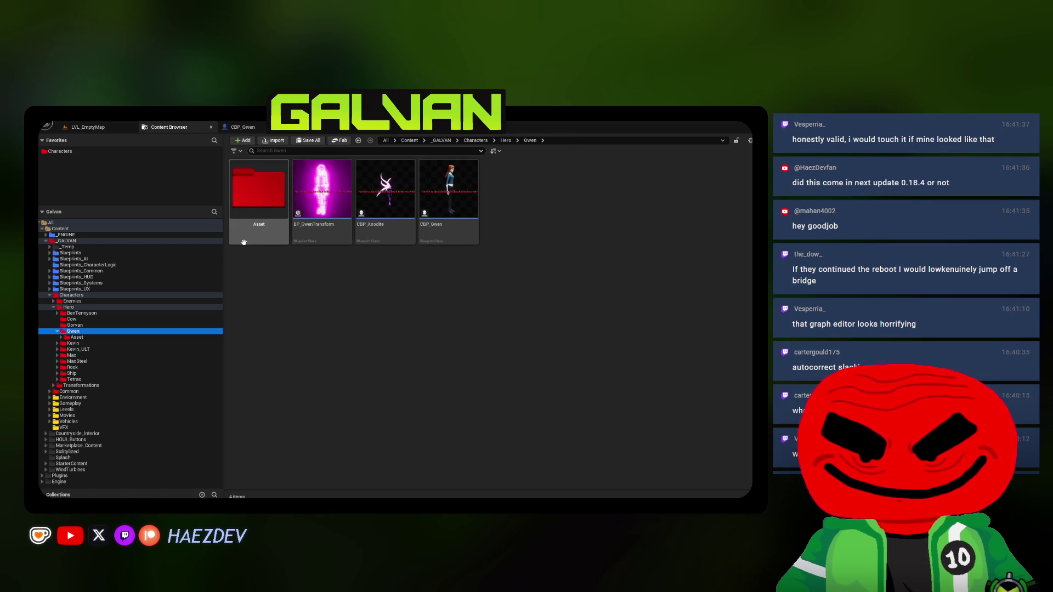
key(alt+Left)
double_click(310, 237)
double_click(258, 189)
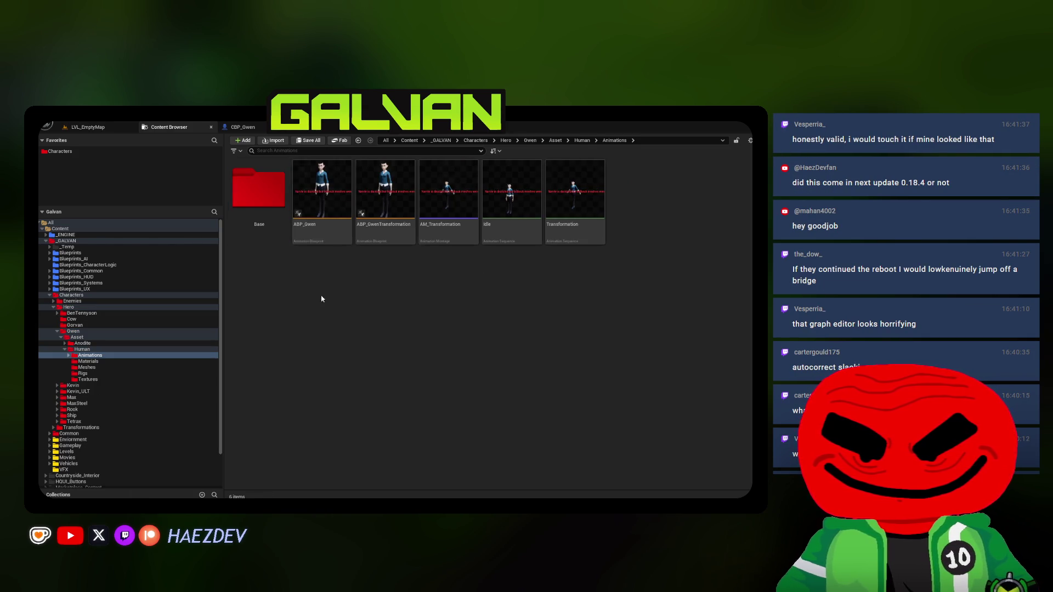
click(285, 141)
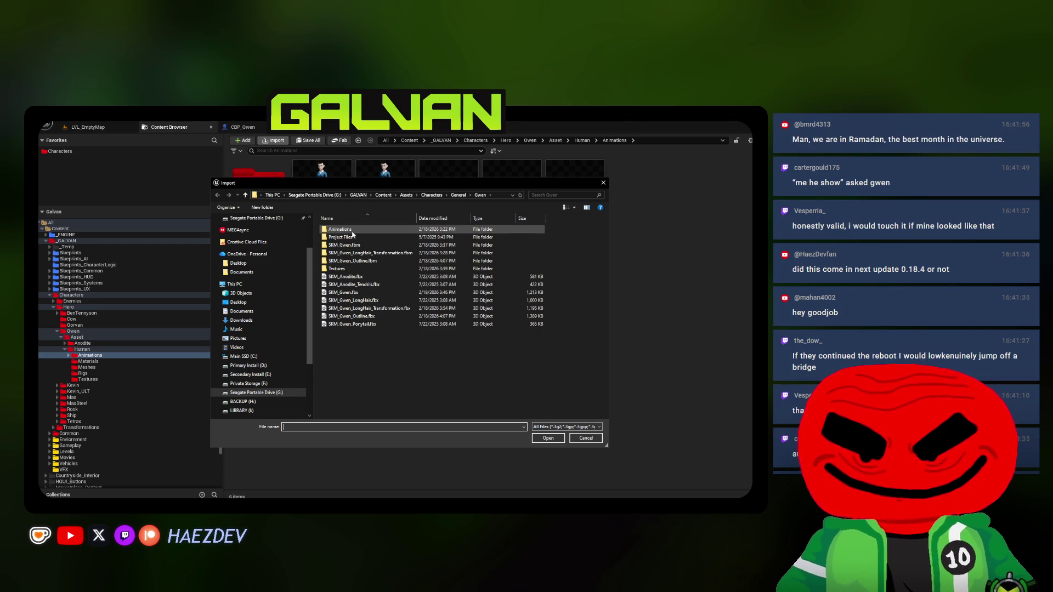
- Pick Animations/Idle_Combat.fbx from disk and show all import options
double_click(352, 230)
double_click(354, 239)
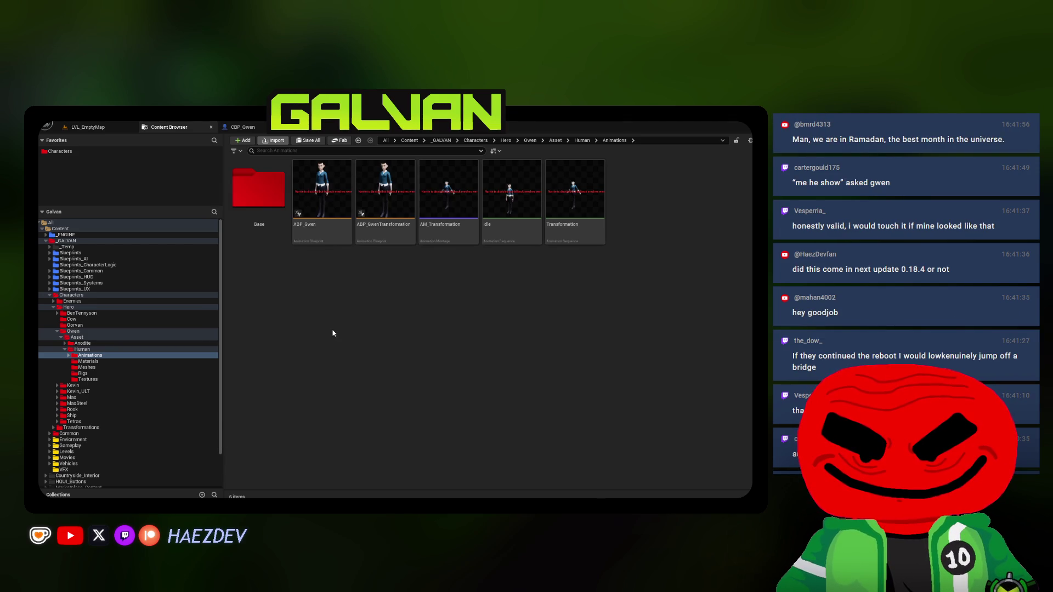
click(382, 268)
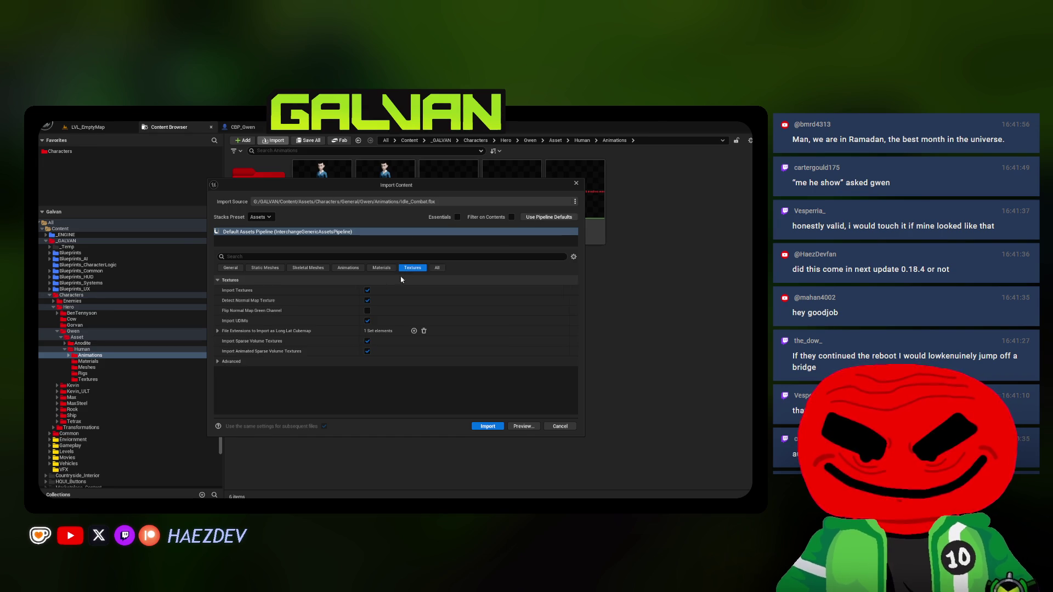
click(438, 268)
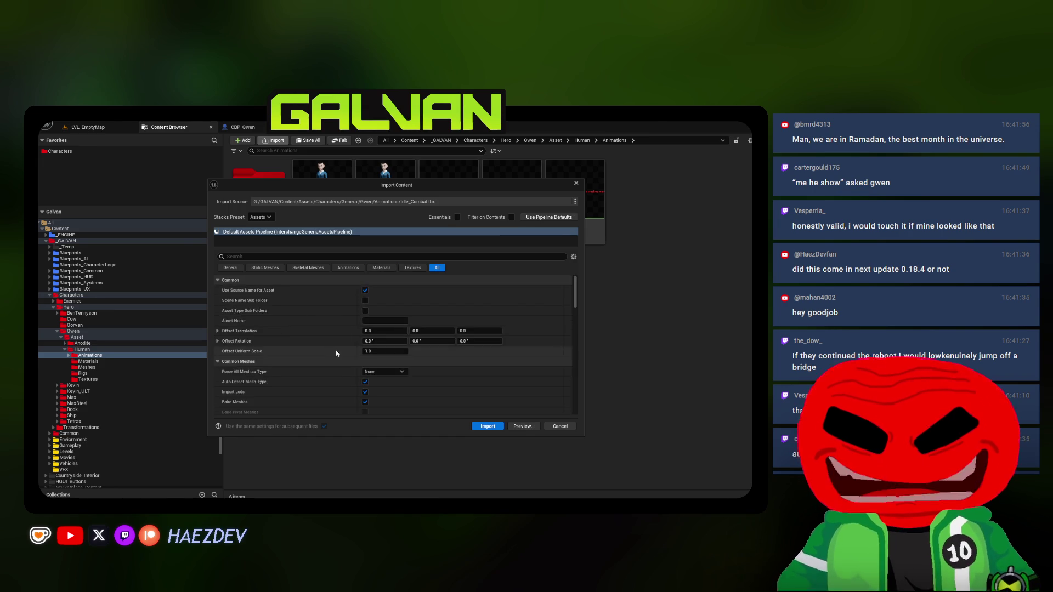
scroll(368, 357, down, 10)
- Import it as animation only, using the SK_Gwen skeleton, and open the result
click(365, 364)
click(411, 375)
text(sk)
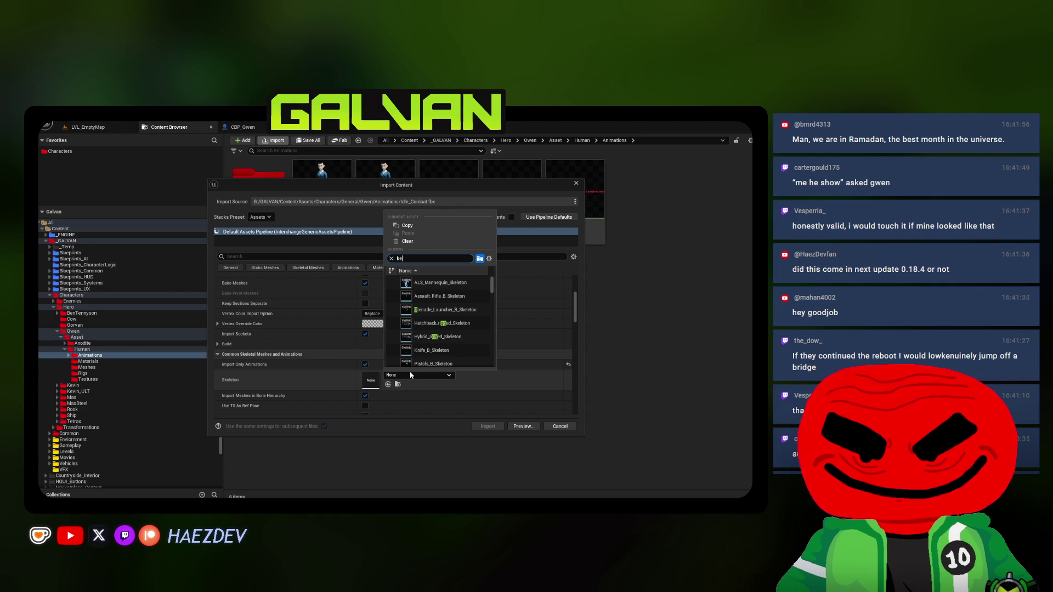
text(en)
click(436, 283)
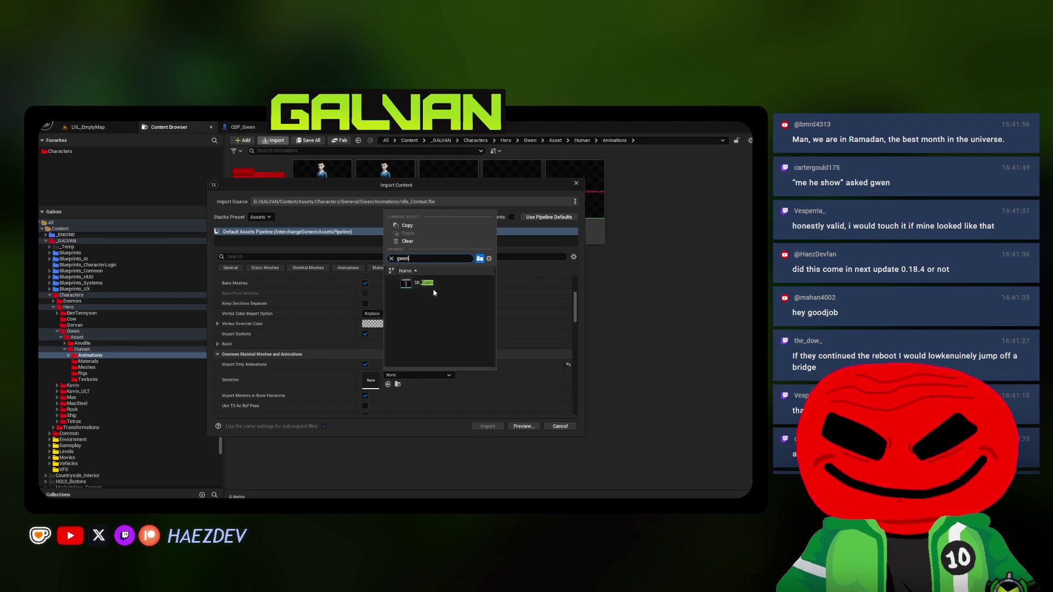
click(487, 427)
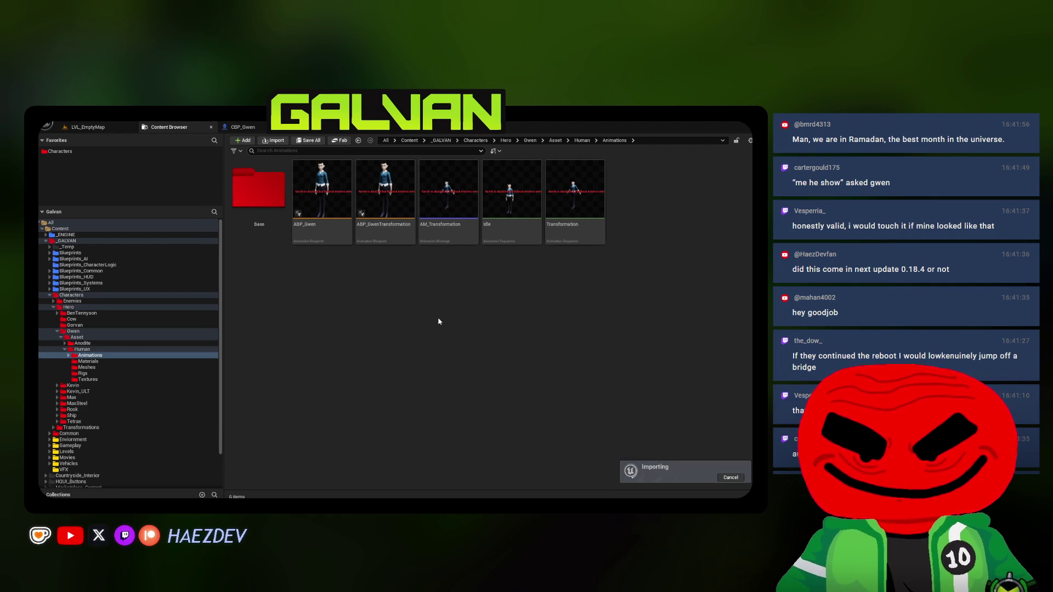
key(Return)
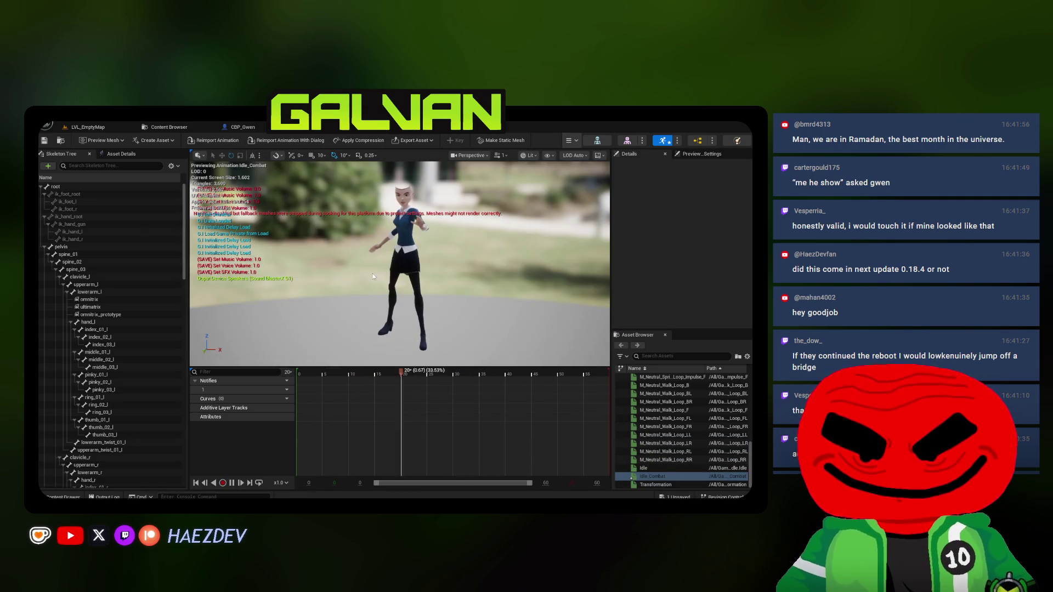
- Return to the Animations folder and save the new Idle_Combat sequence asset
click(169, 127)
key(ctrl+shift+s)
click(457, 396)
click(437, 405)
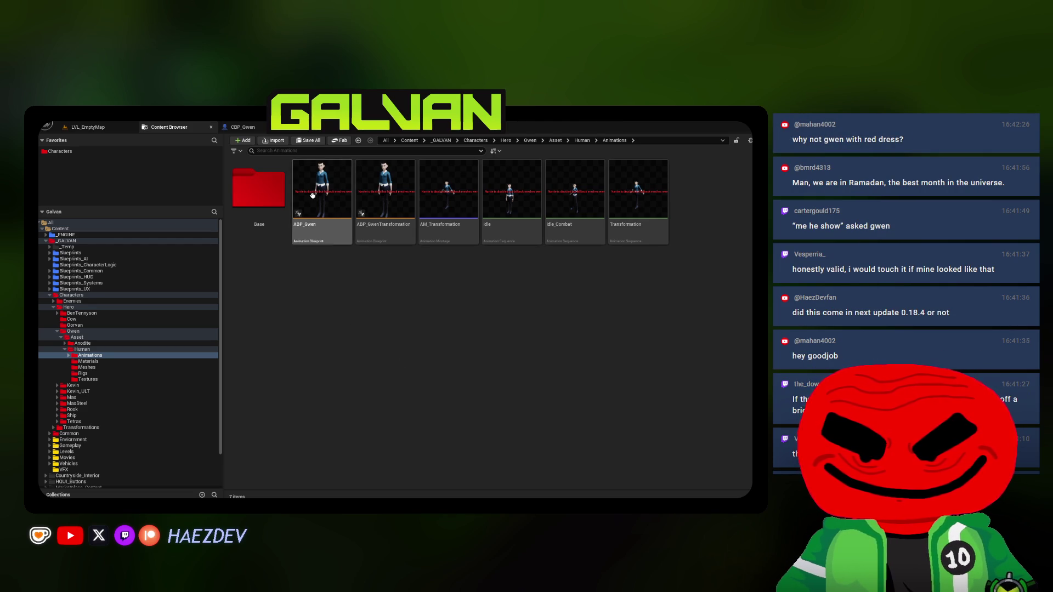
- Open CBP_Gwen's Viewport and class defaults, orbiting to a closer front view of Gwen
click(431, 127)
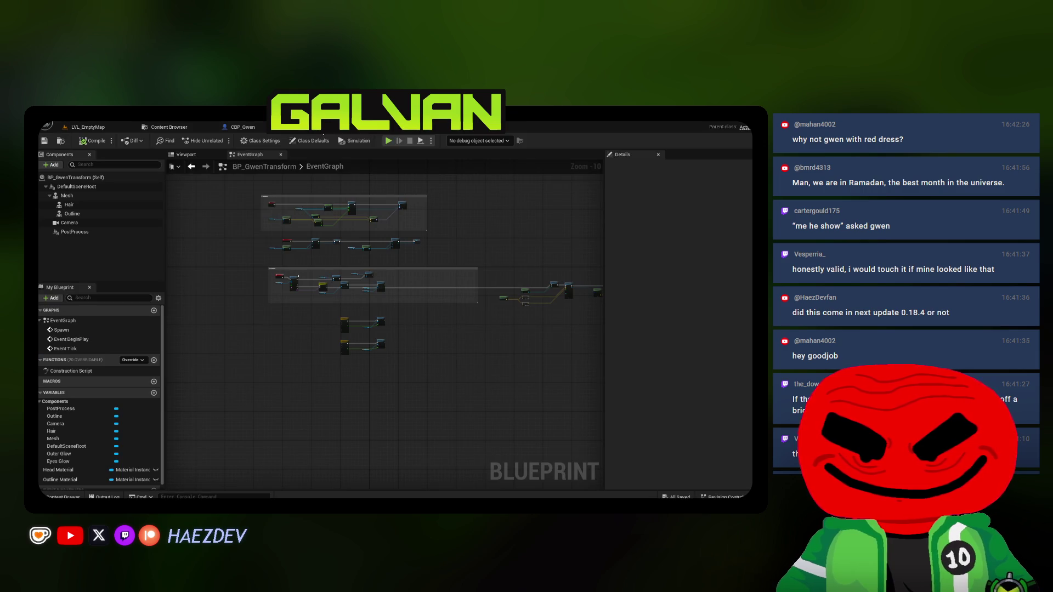
click(283, 127)
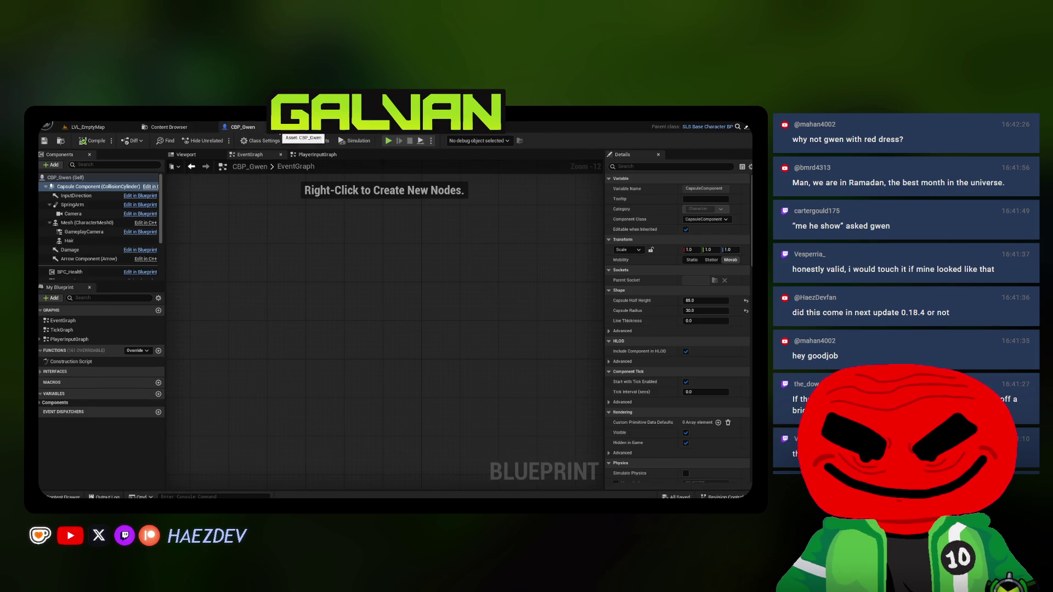
click(194, 156)
click(124, 178)
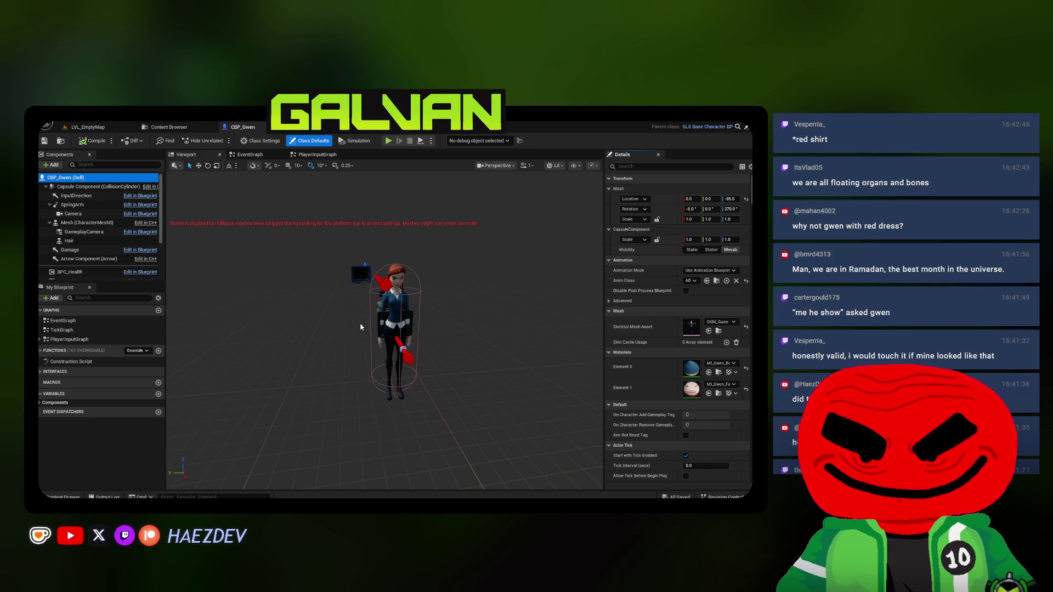
mouse_move(372, 324)
mouse_down()
mouse_move(373, 308)
mouse_move(376, 324)
mouse_move(372, 309)
mouse_move(548, 310)
mouse_move(483, 309)
mouse_move(532, 310)
mouse_move(600, 290)
mouse_move(559, 290)
mouse_move(374, 357)
mouse_move(439, 357)
mouse_move(384, 357)
mouse_move(385, 294)
mouse_up()
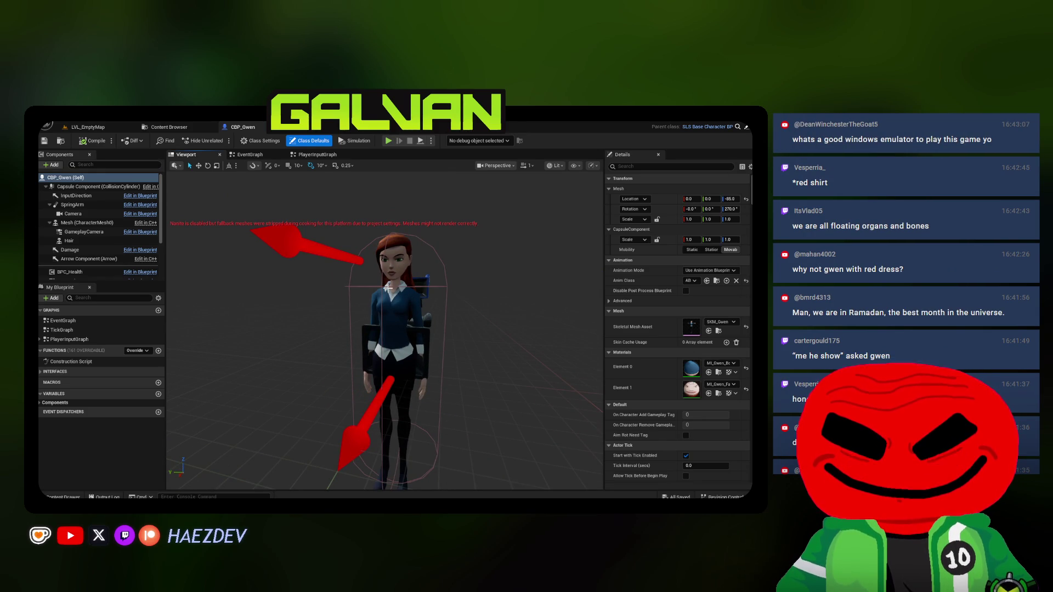
- Check the PlayerInputGraph and EventGraph, orbit the preview again, then close CBP_Gwen
click(306, 156)
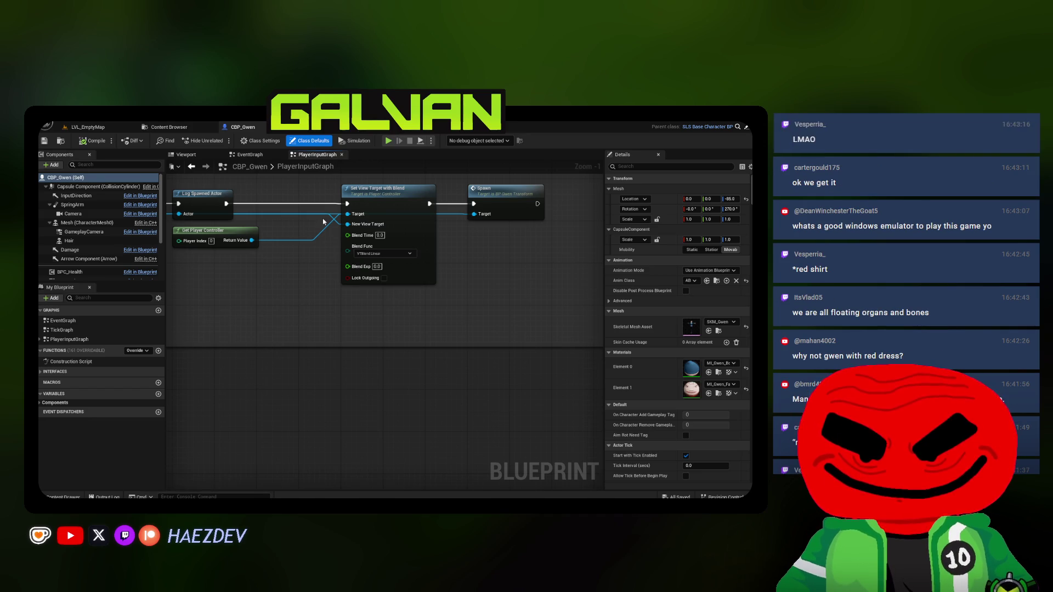
click(248, 155)
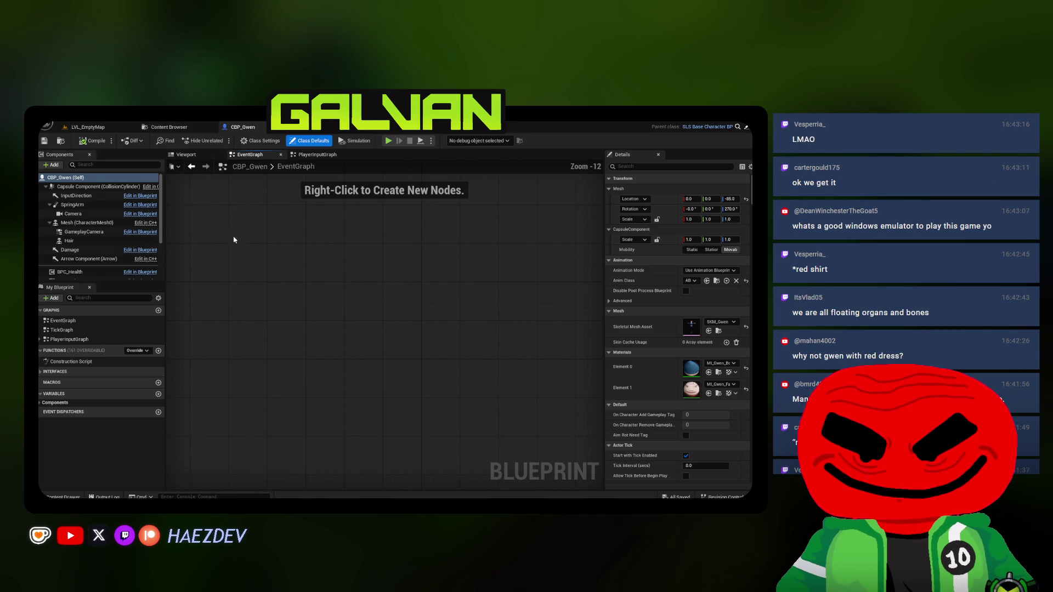
click(193, 156)
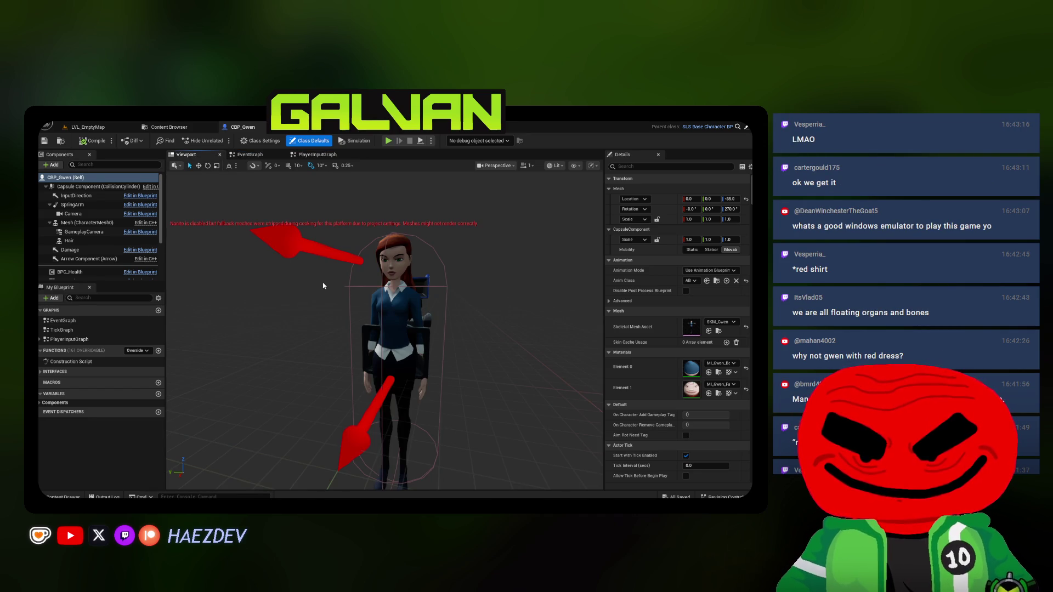
scroll(323, 286, down, 3)
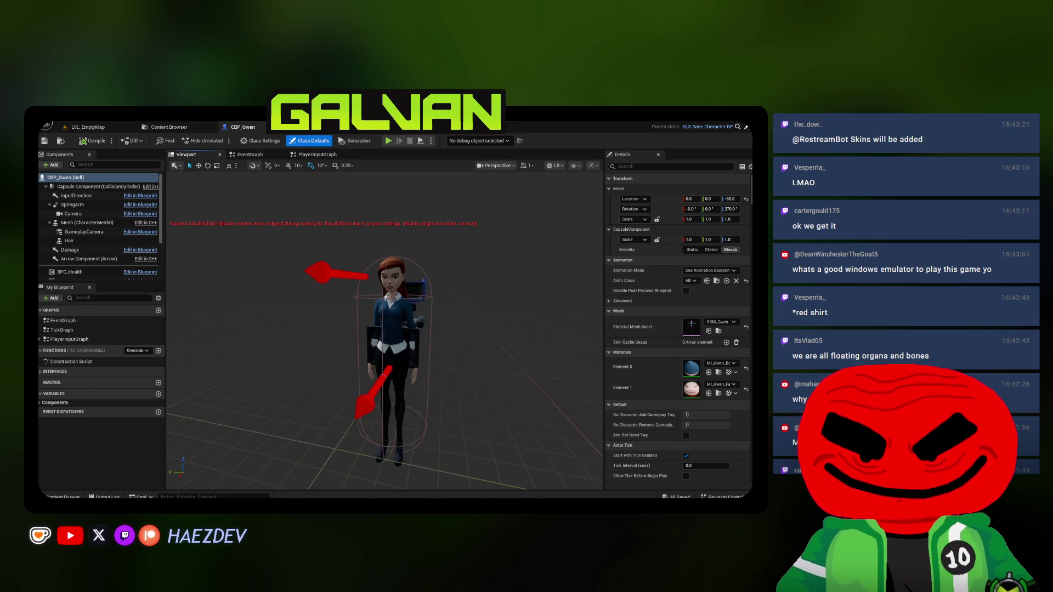
drag(322, 298, 303, 197)
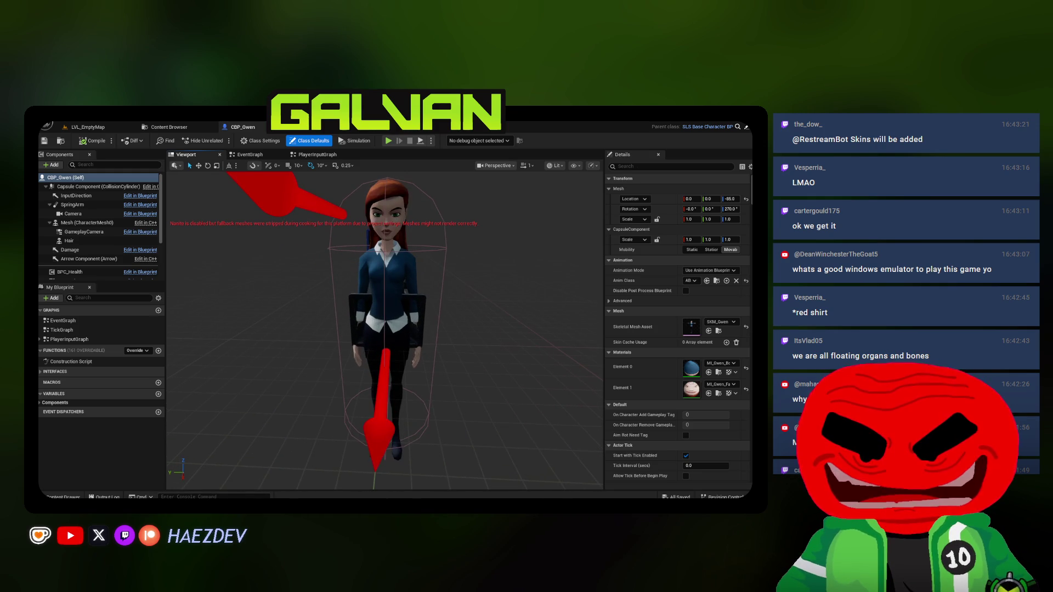
drag(384, 330, 384, 384)
mouse_move(276, 265)
right_down()
mouse_move(276, 231)
mouse_move(276, 264)
right_up()
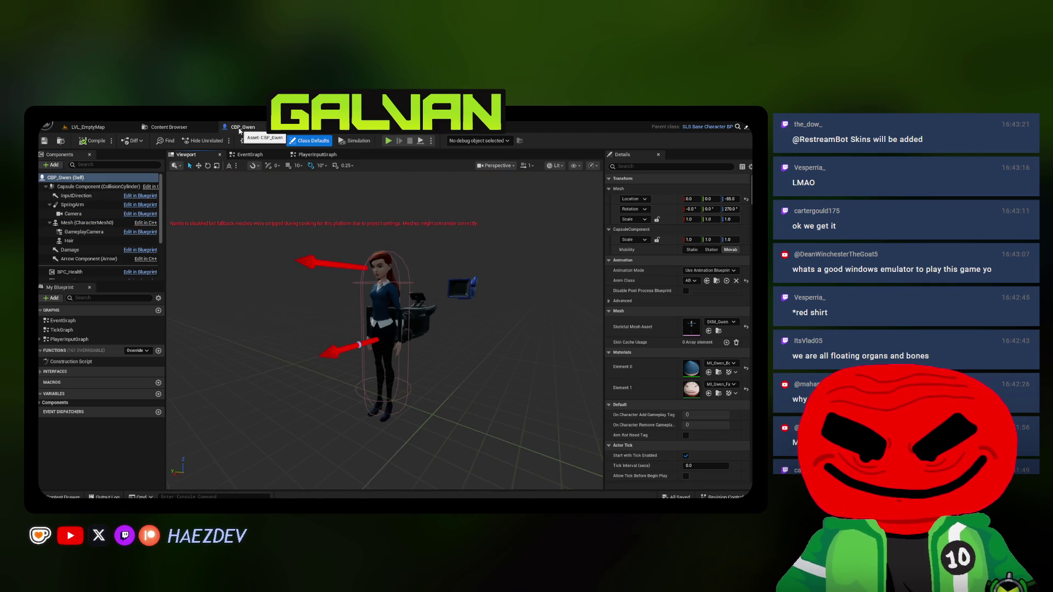
click(291, 127)
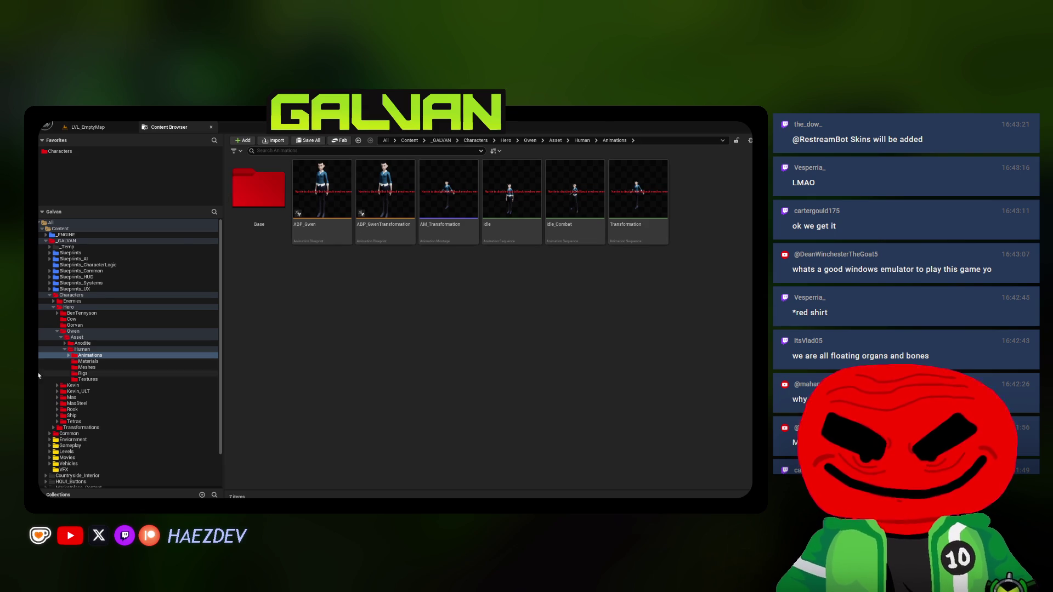
- Browse Gwen's Anodite and Human folders and expand Human to its Animations folder
double_click(82, 349)
click(82, 343)
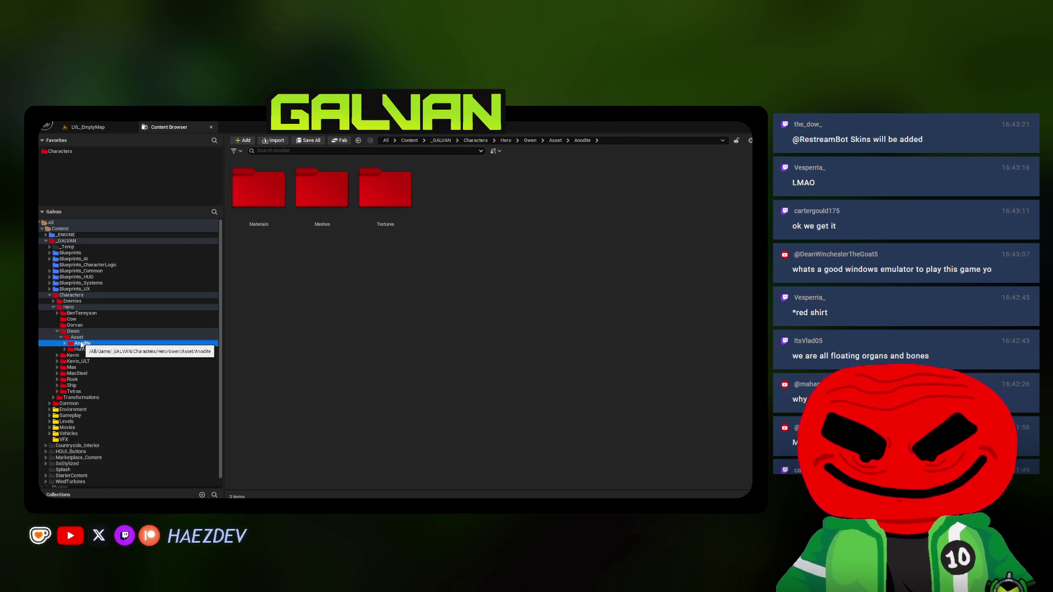
double_click(81, 339)
double_click(81, 339)
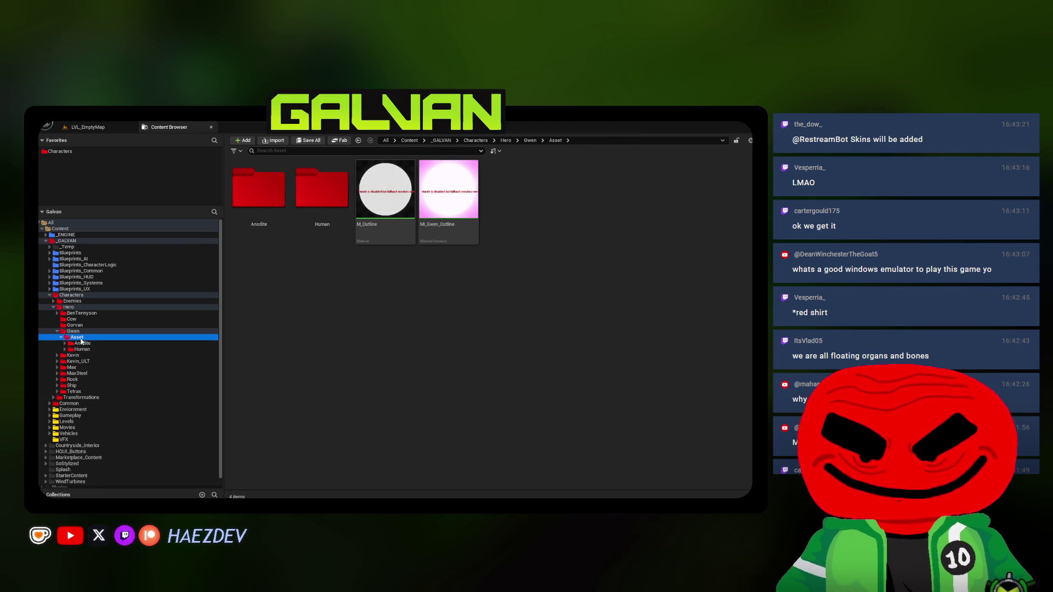
click(82, 343)
click(82, 349)
double_click(82, 350)
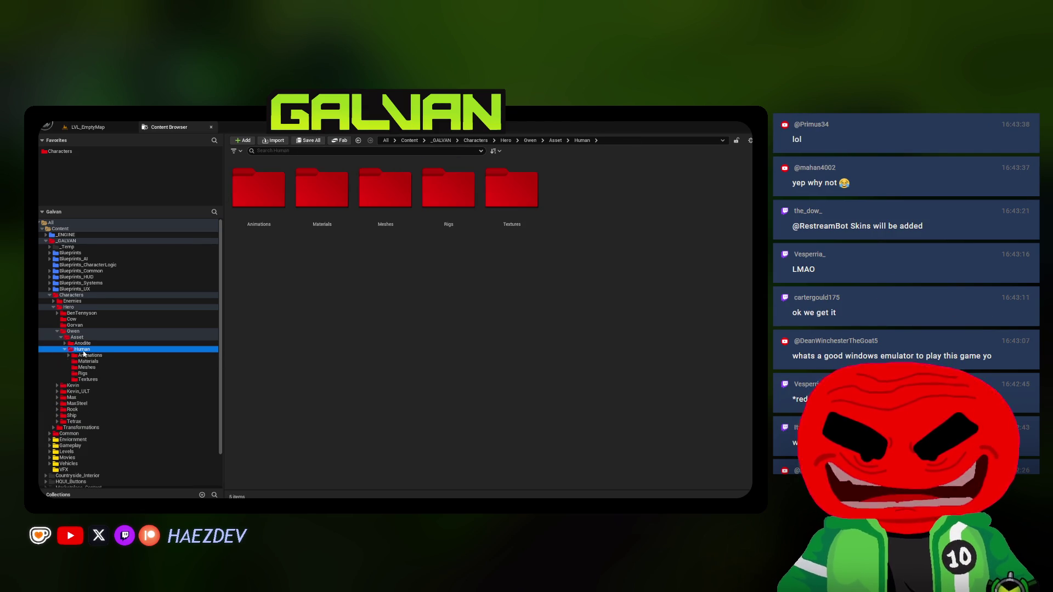
click(87, 357)
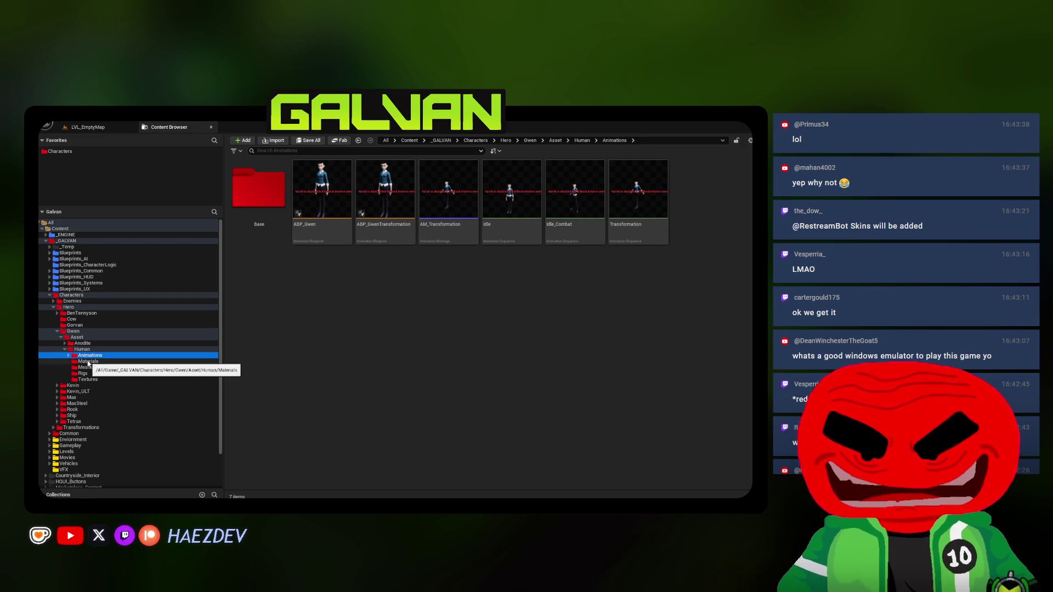
- Look through the Materials, Meshes and Textures folders, selecting the T_Gwen_Body_D texture
click(88, 361)
click(87, 368)
click(87, 380)
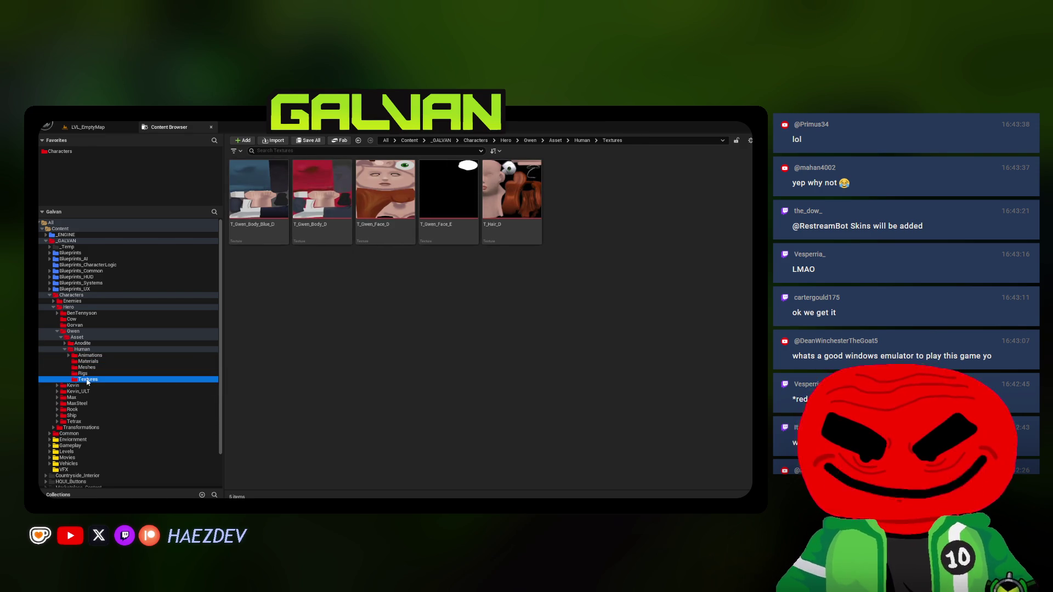
key(alt+Left)
click(88, 380)
click(316, 231)
right_click(338, 212)
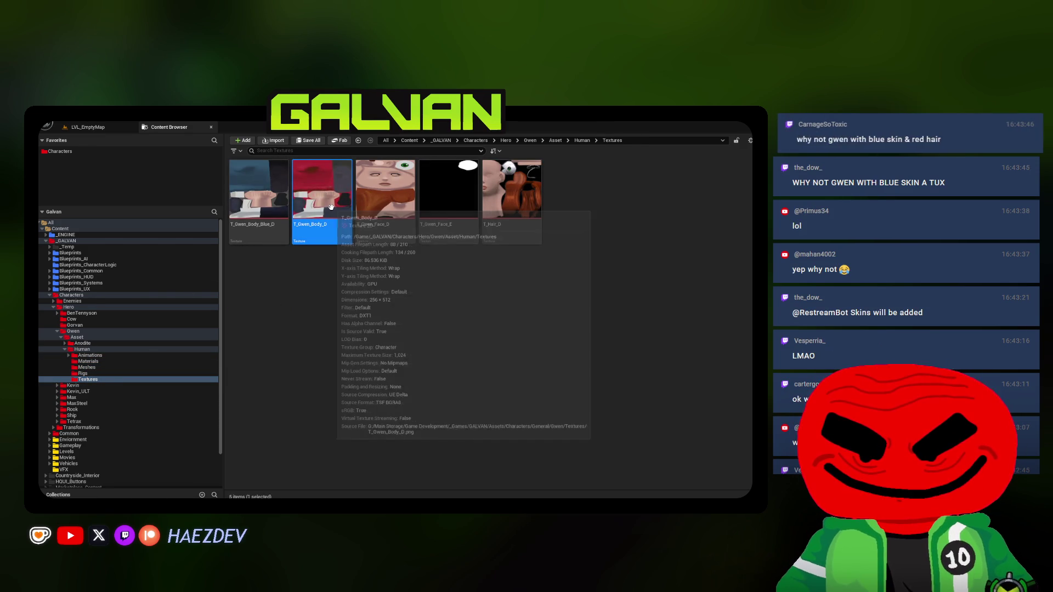
- Revisit Materials, collapse the Human folder, and switch back to the LVL_EmptyMap level
click(87, 362)
click(82, 349)
click(65, 349)
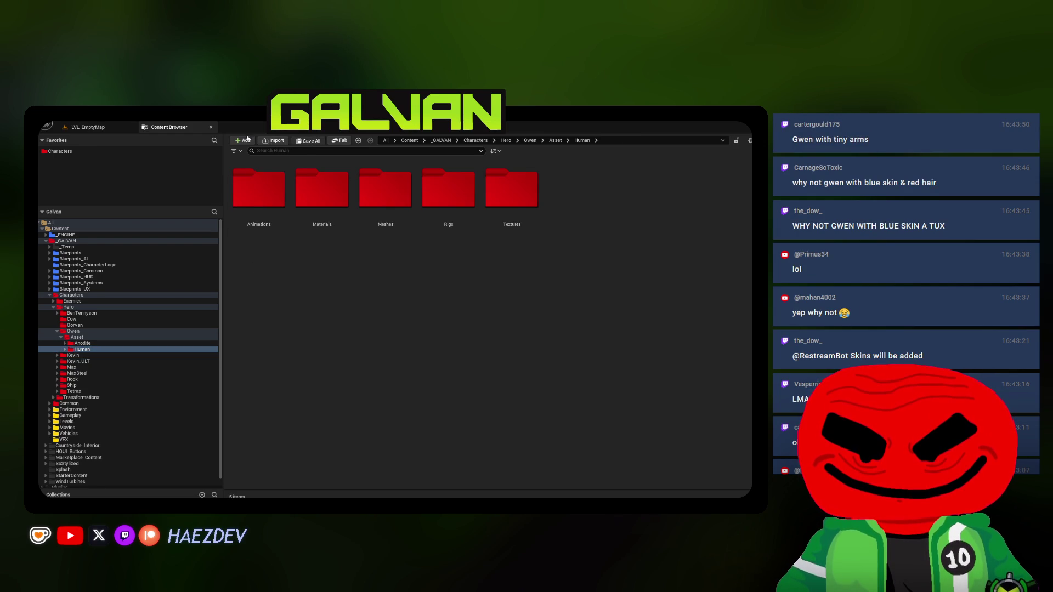
click(91, 131)
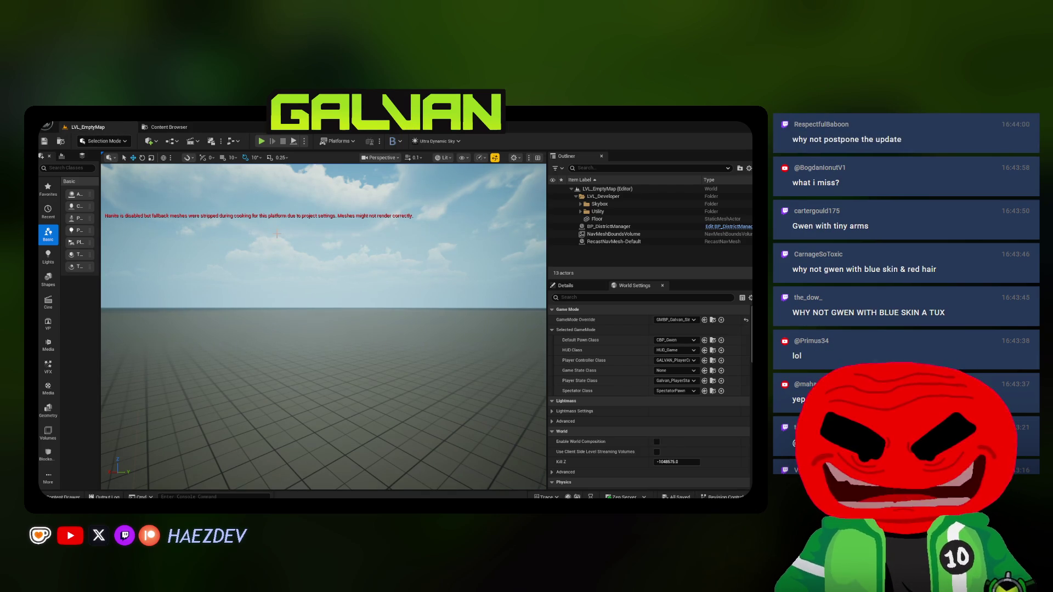
- Load the Gym_Gameplay level from File > Recent Levels
mouse_move(271, 252)
right_down()
mouse_move(271, 222)
mouse_move(271, 258)
mouse_move(299, 253)
right_up()
scroll(271, 236, up, 2)
click(48, 126)
mouse_move(118, 167)
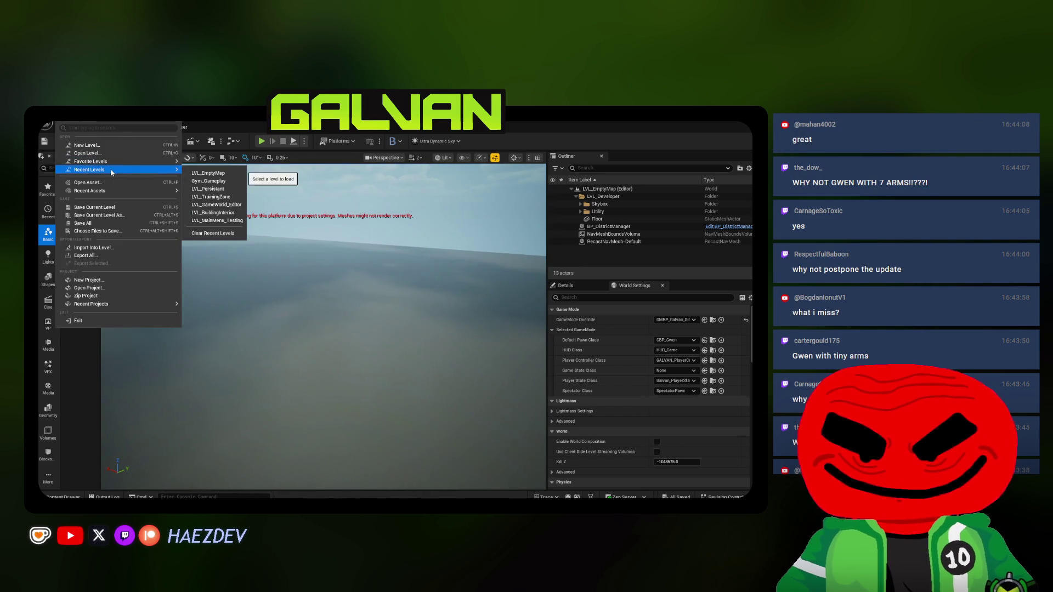
click(211, 180)
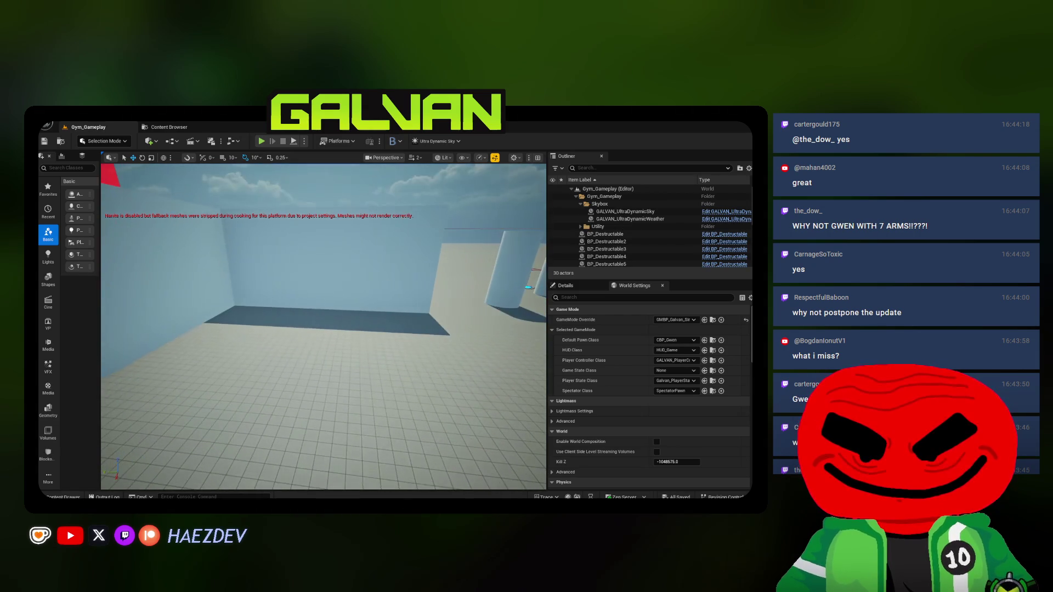
- Play the level full-screen as standing Gwen, levitate twice with Space, then stop with Esc
key(alt+p)
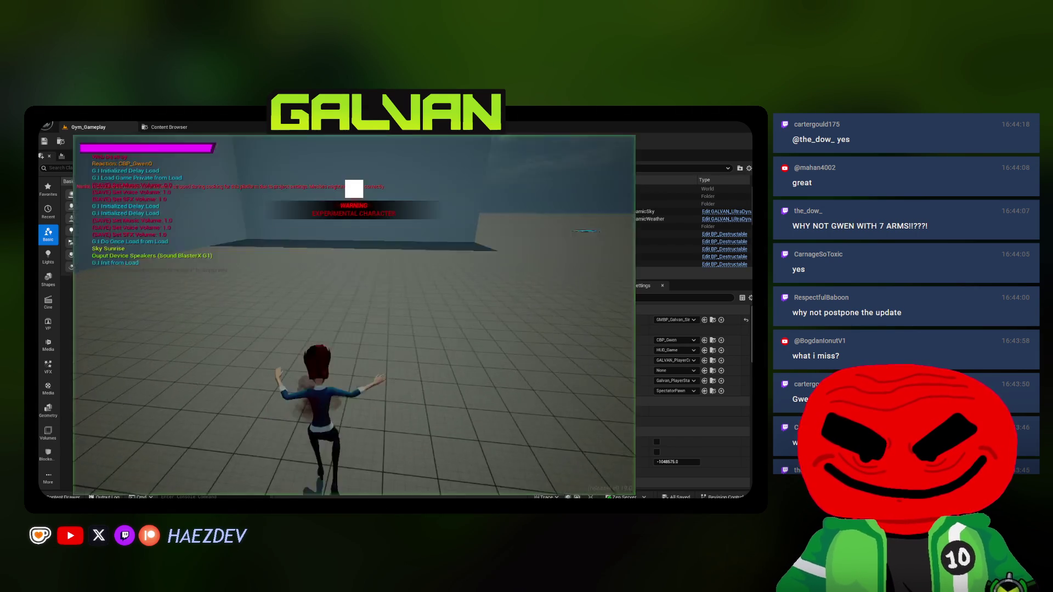
key(F11)
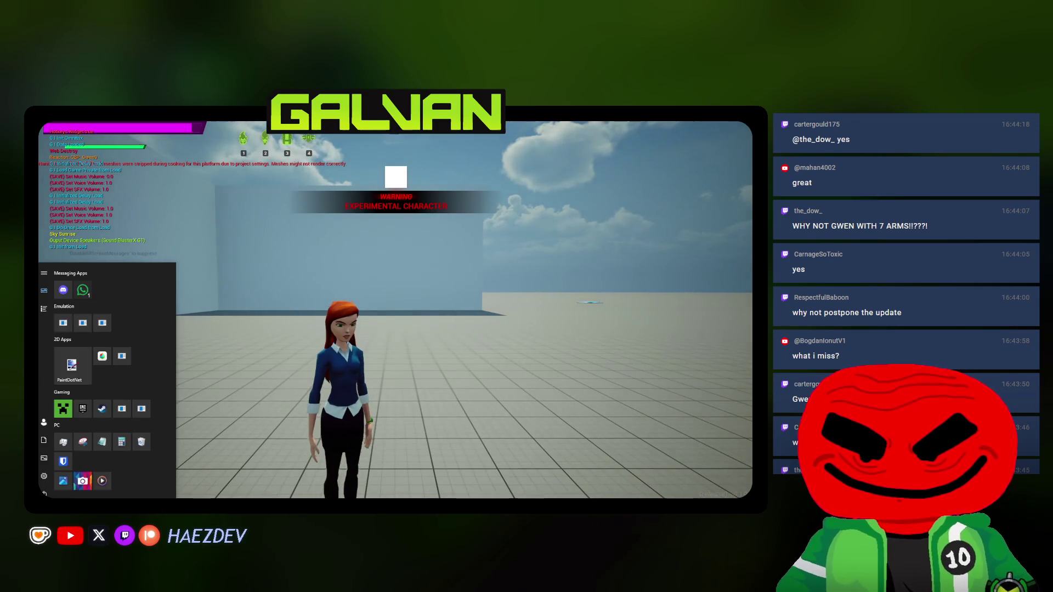
click(108, 312)
key(space)
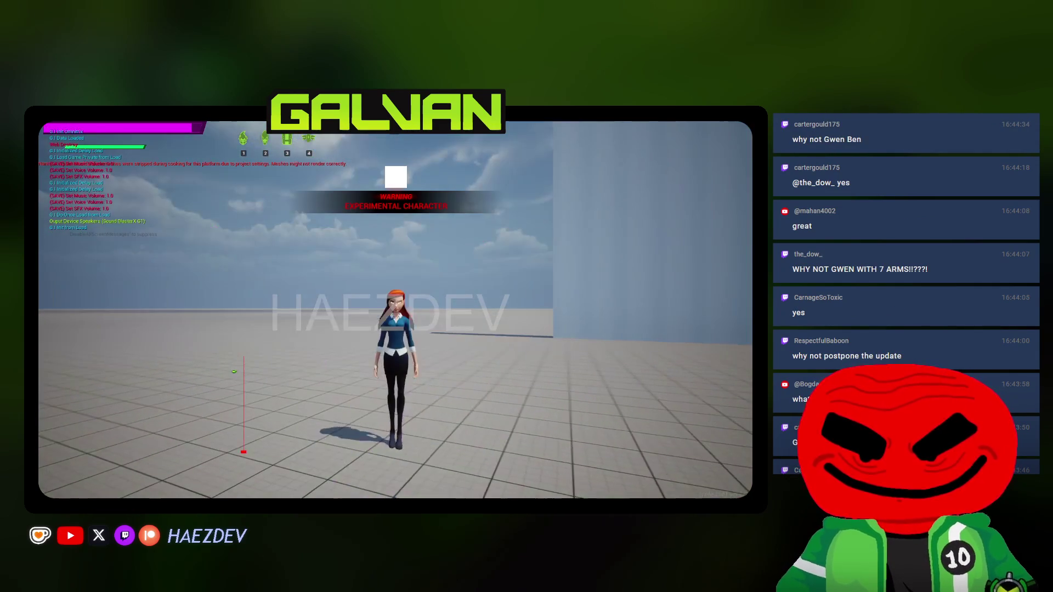
key(space)
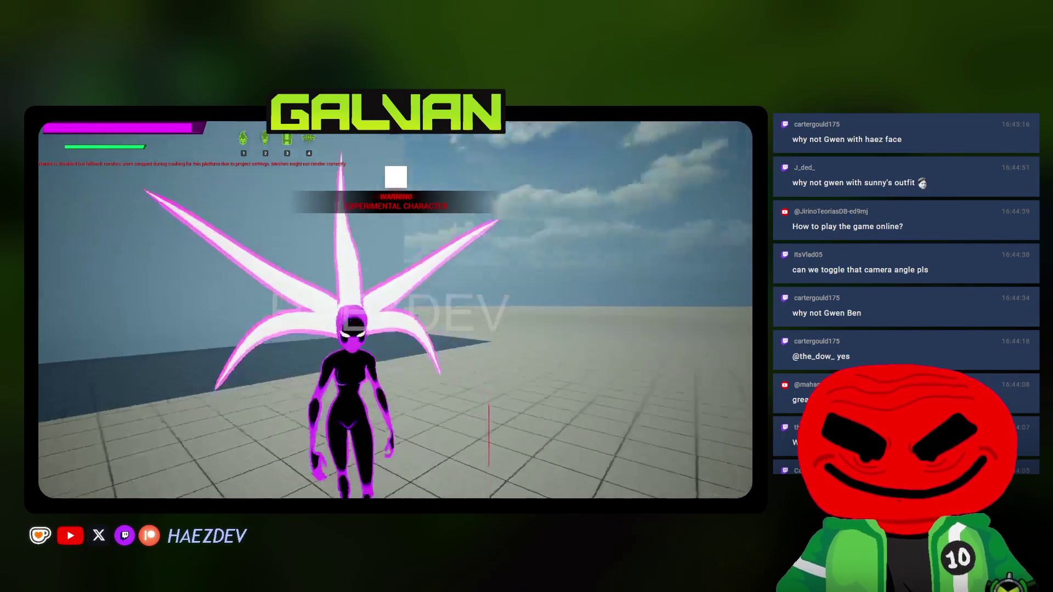
key(Escape)
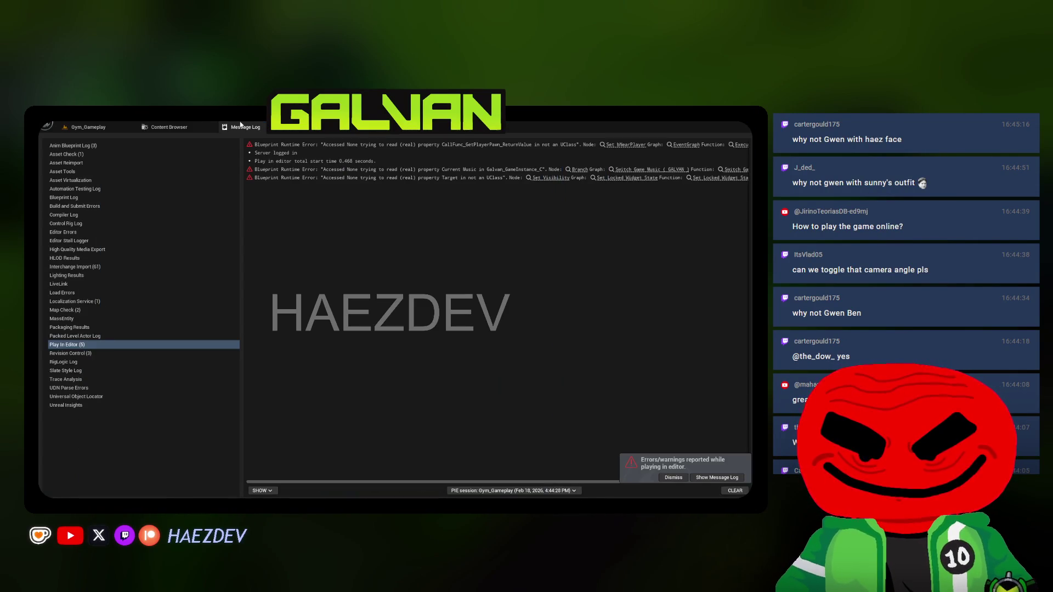
- Close the Message Log, dismiss the play-session error notice, and return to Gym_Gameplay
click(289, 127)
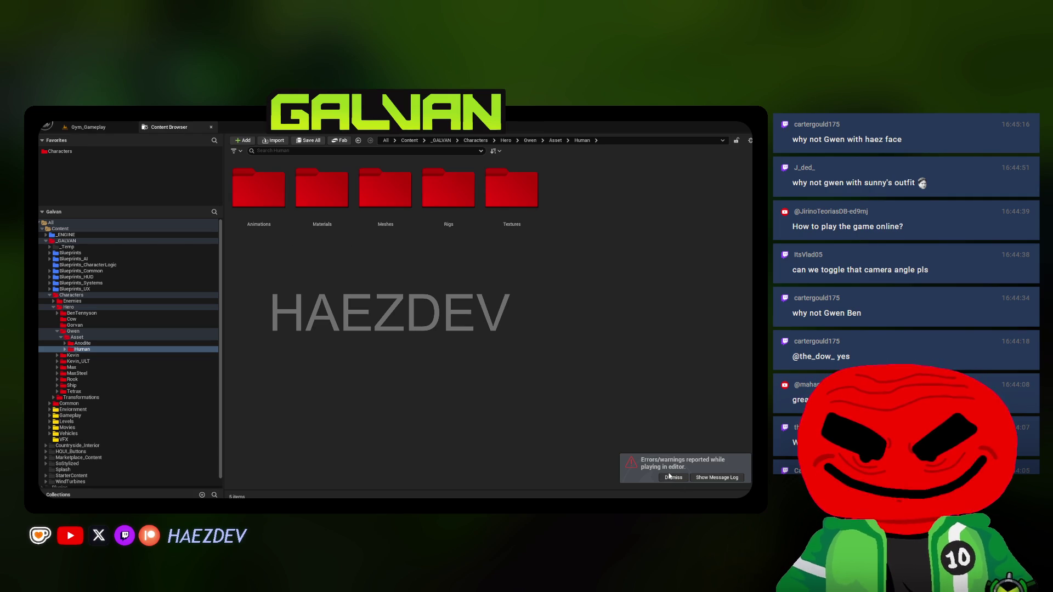
click(671, 476)
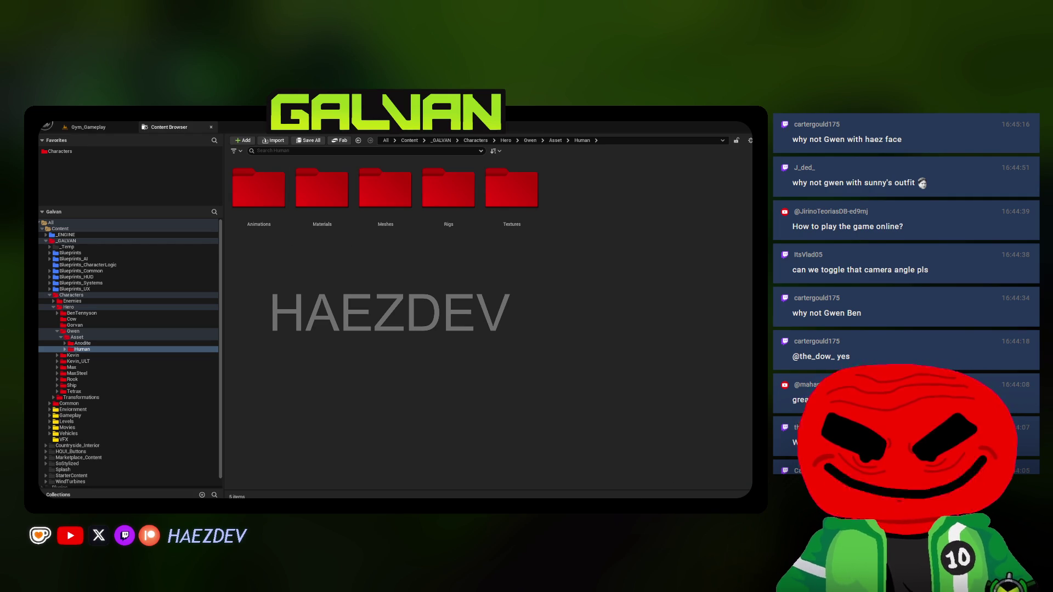
click(87, 127)
- Enlarge the Outliner, collapse the Skybox and Gym_Gameplay folders, and look down at the red box
drag(586, 280, 585, 338)
click(579, 204)
click(576, 197)
mouse_move(329, 329)
right_down()
mouse_move(188, 344)
mouse_move(139, 257)
right_up()
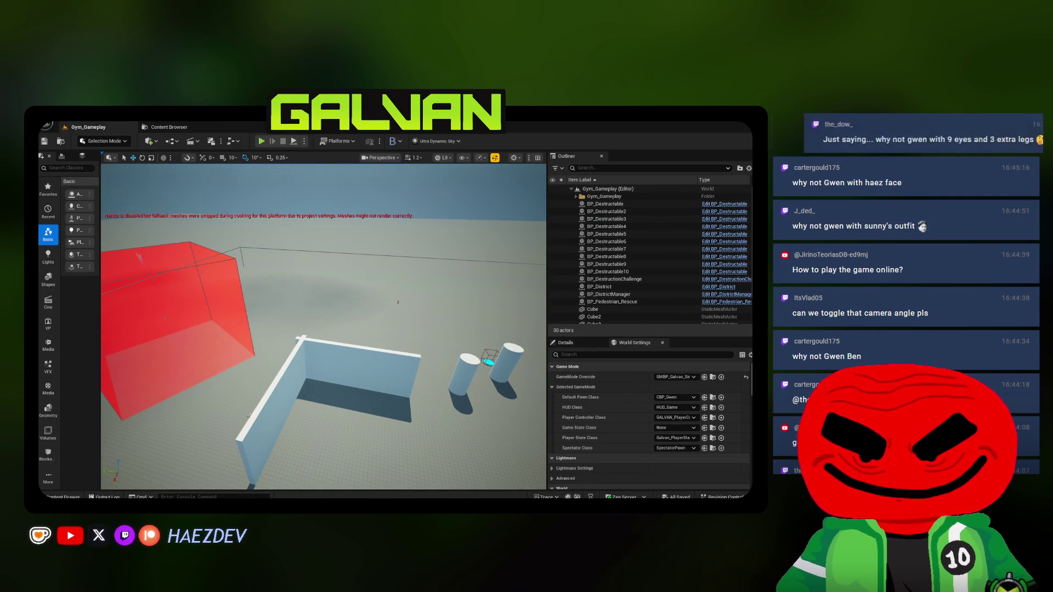